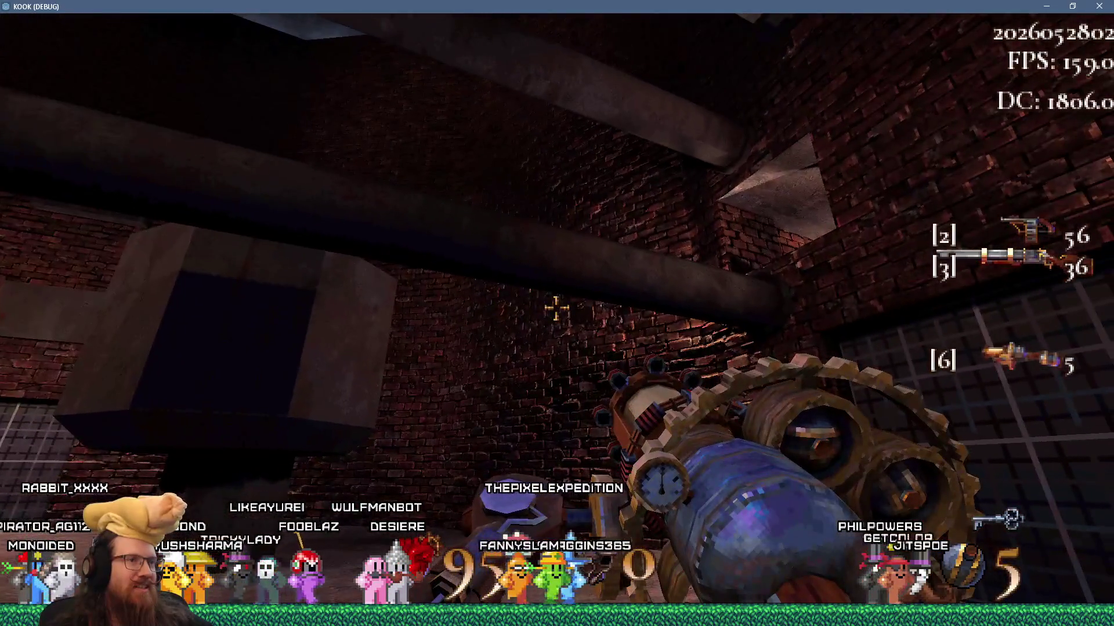
Walk the level through the brick corridor, past the hanging block and around the brick tower
key(w)
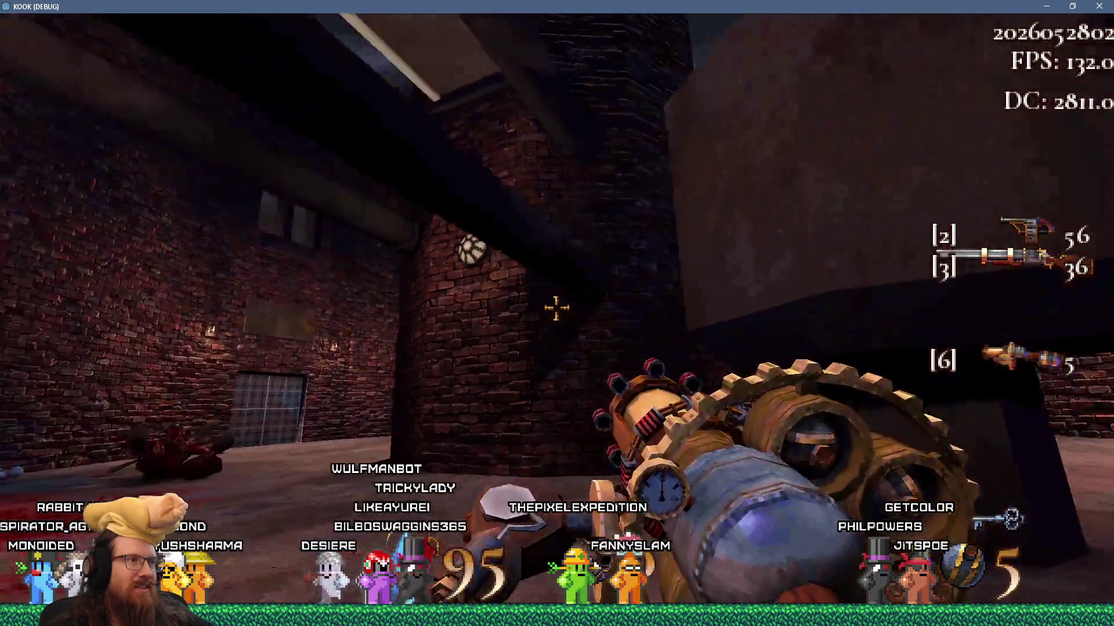
key(w)
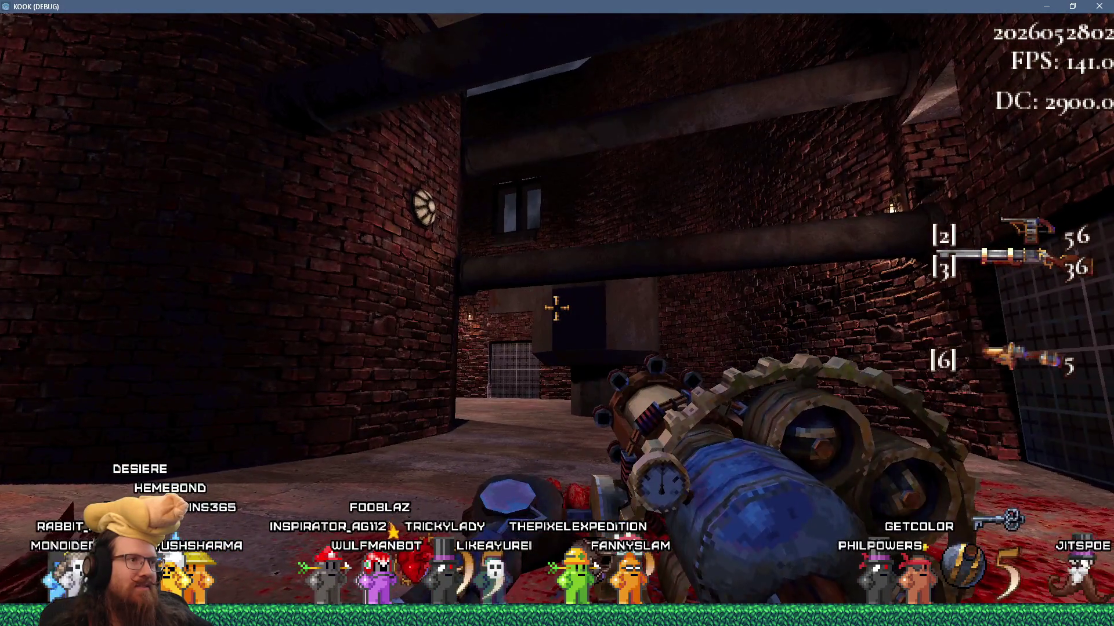
key(w)
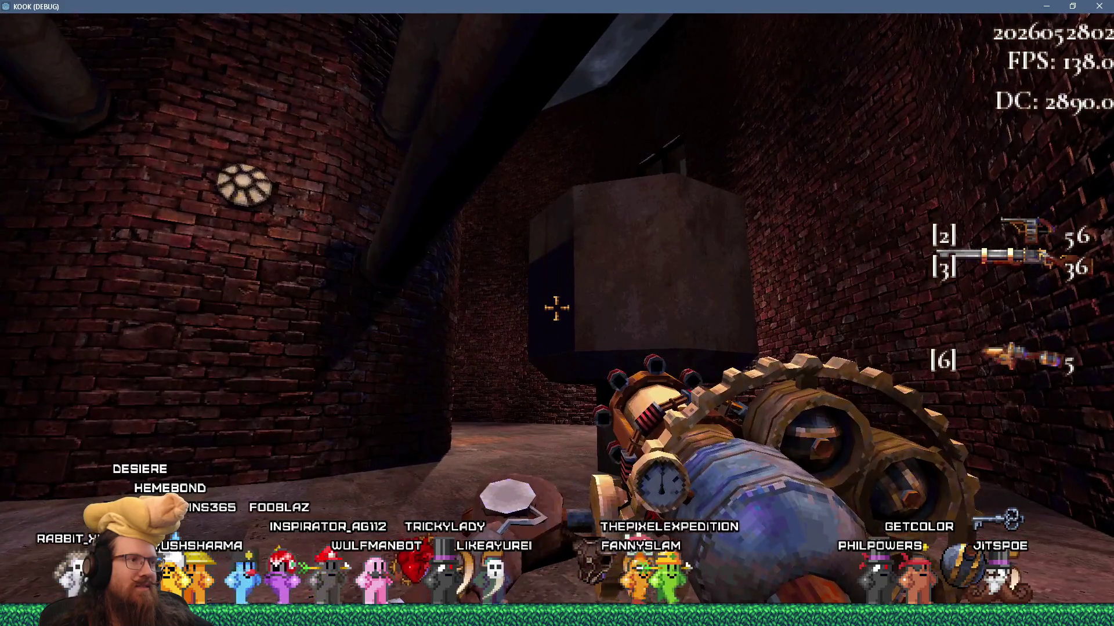
key(w)
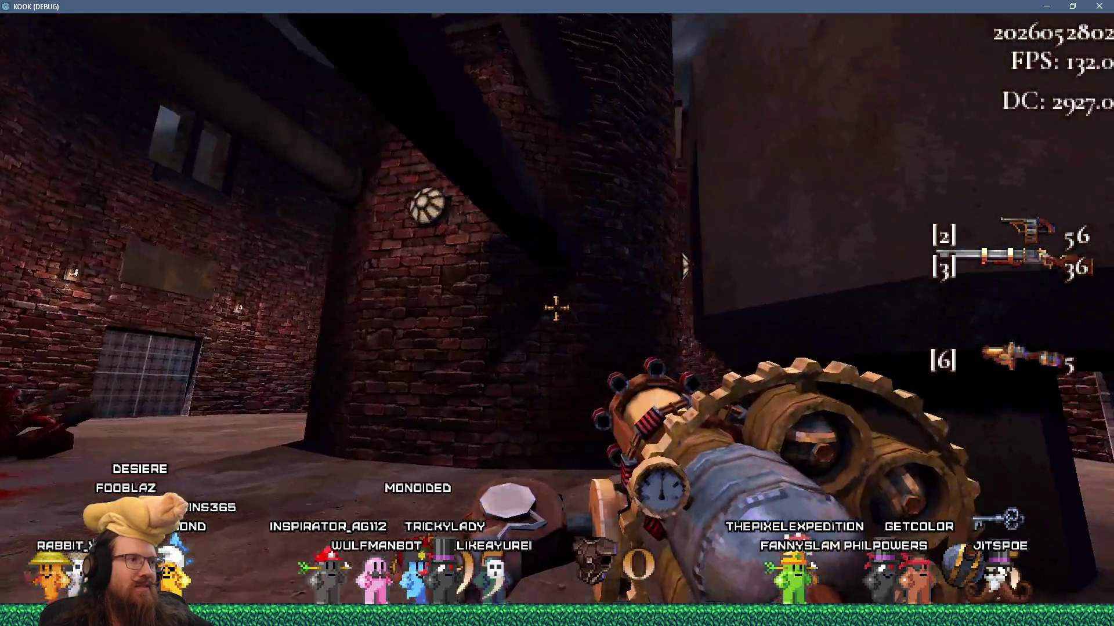
key(w)
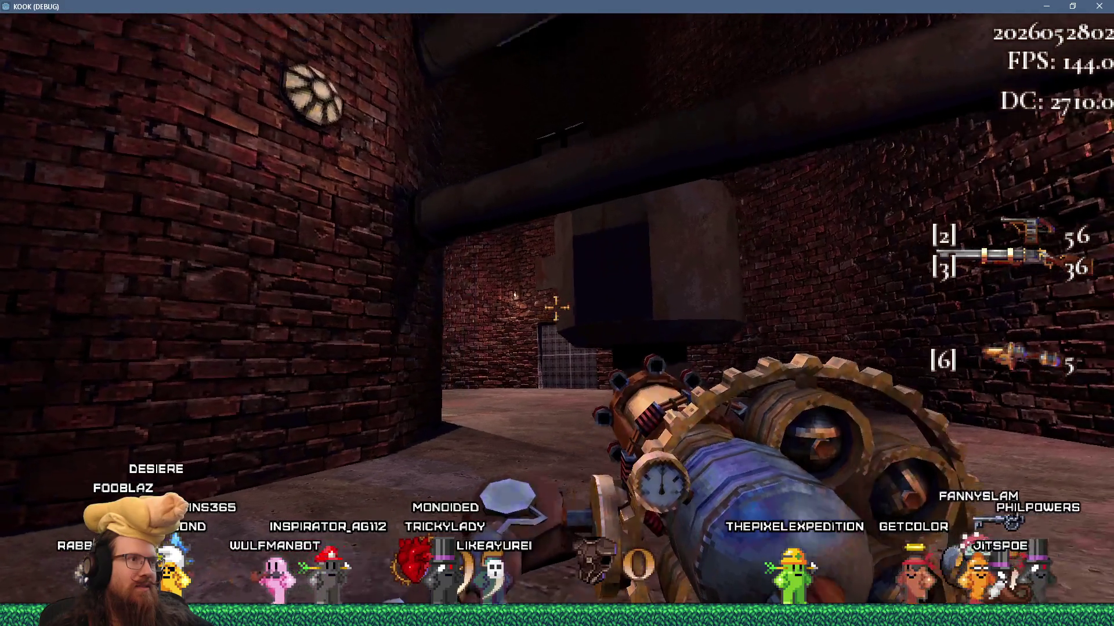
key(w)
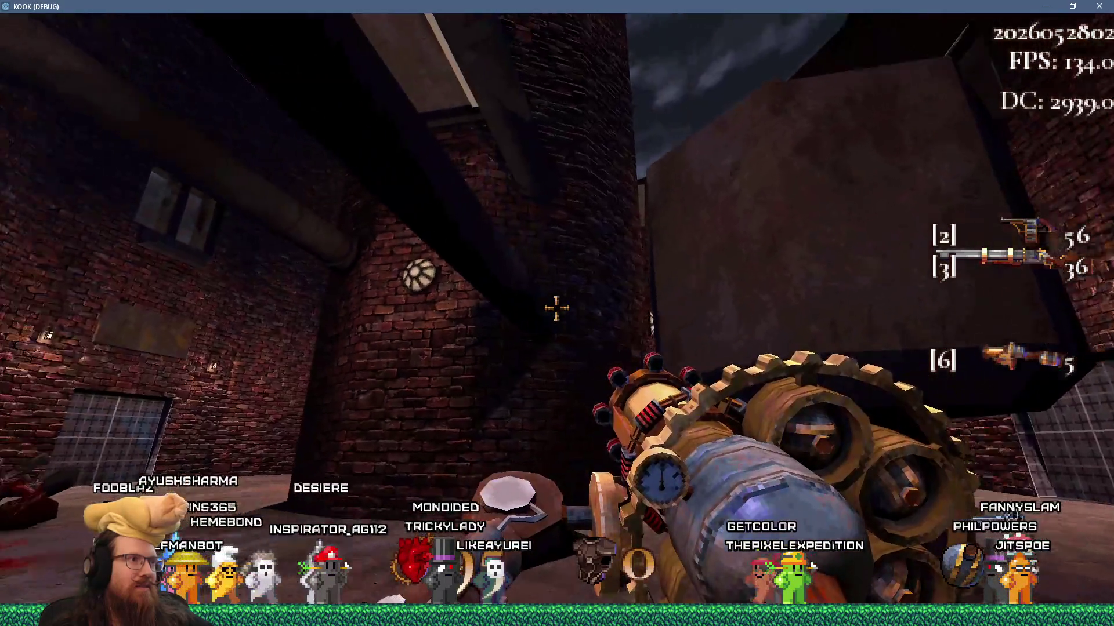
Quit the game by entering quit in the developer console
key(grave)
text(quit)
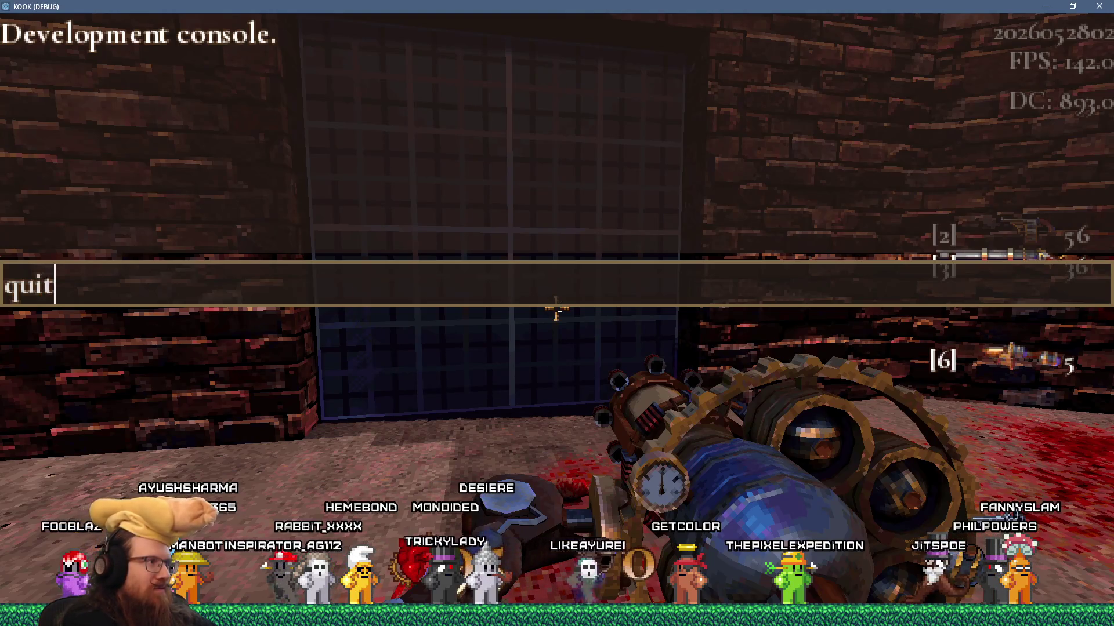
key(Return)
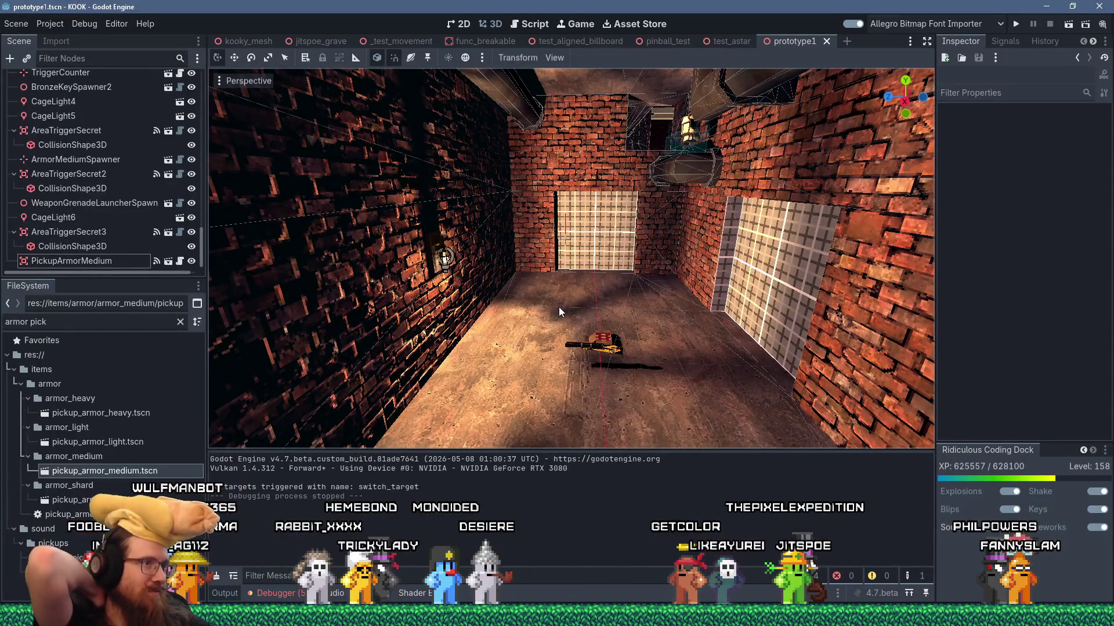
key(alt+Tab)
key(alt+Tab)
Bring TrenchBroom forward, fly into the room with the octagonal water vat, and clear the selection
key(alt+shift+Tab)
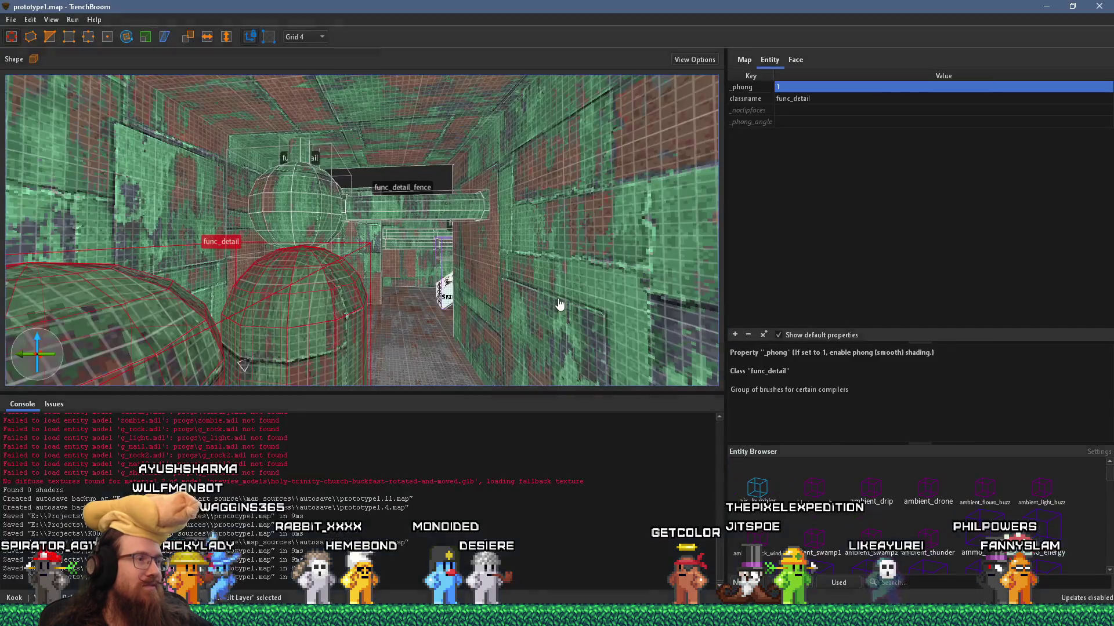
key(w)
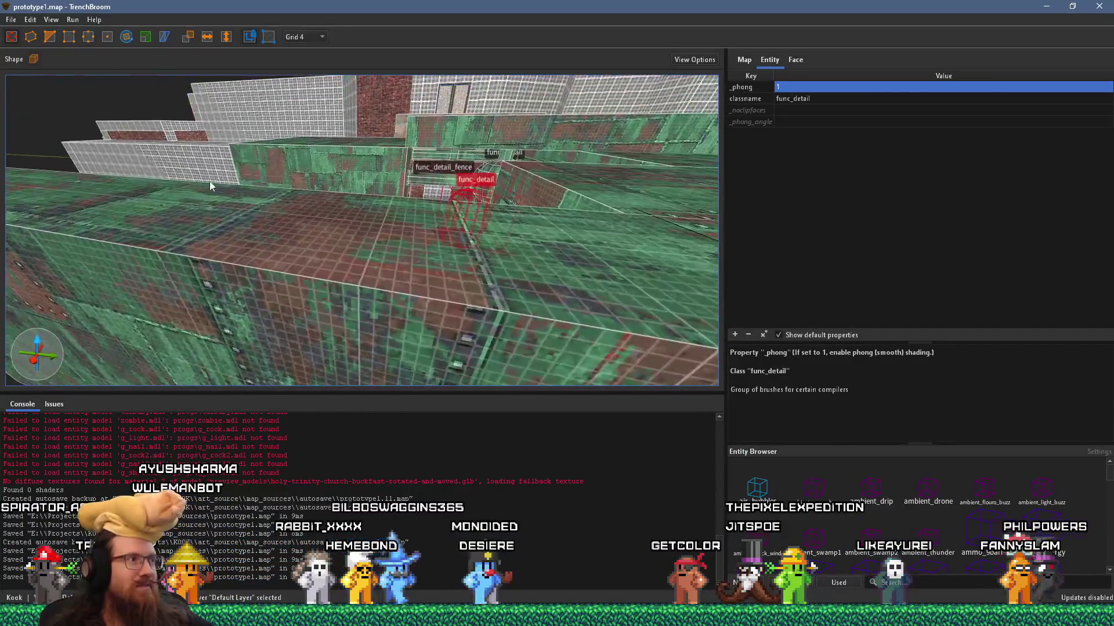
key(w)
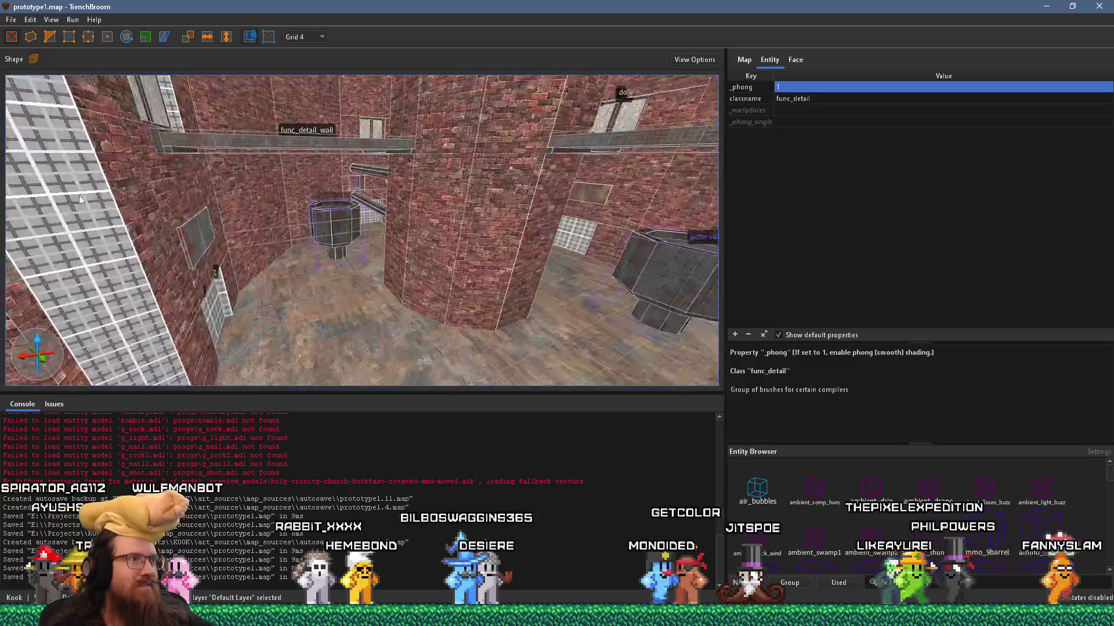
key(w)
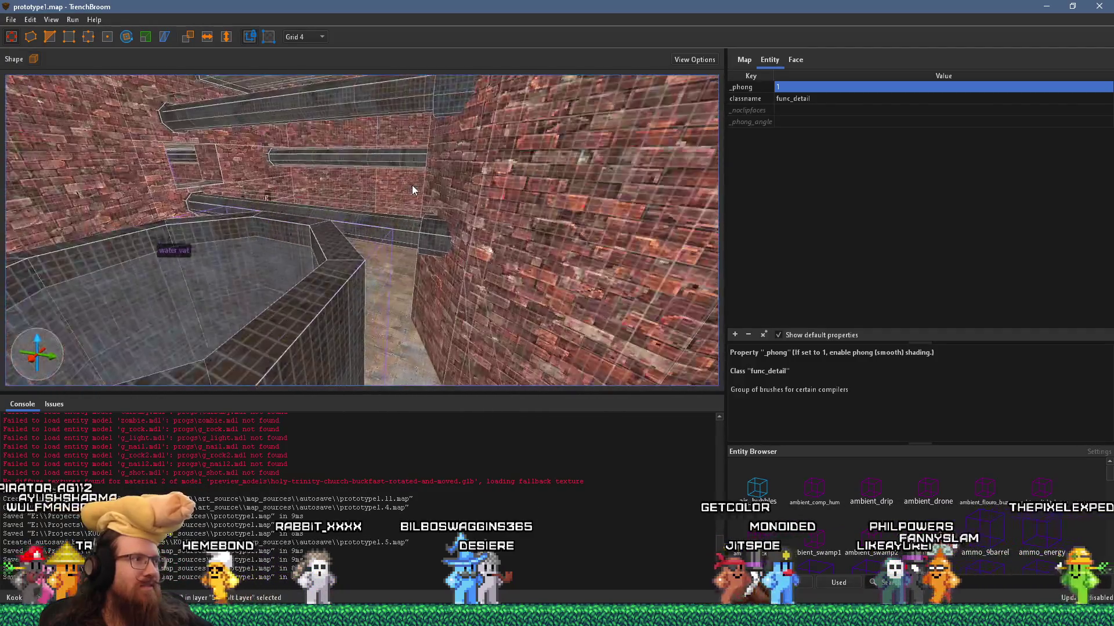
key(w)
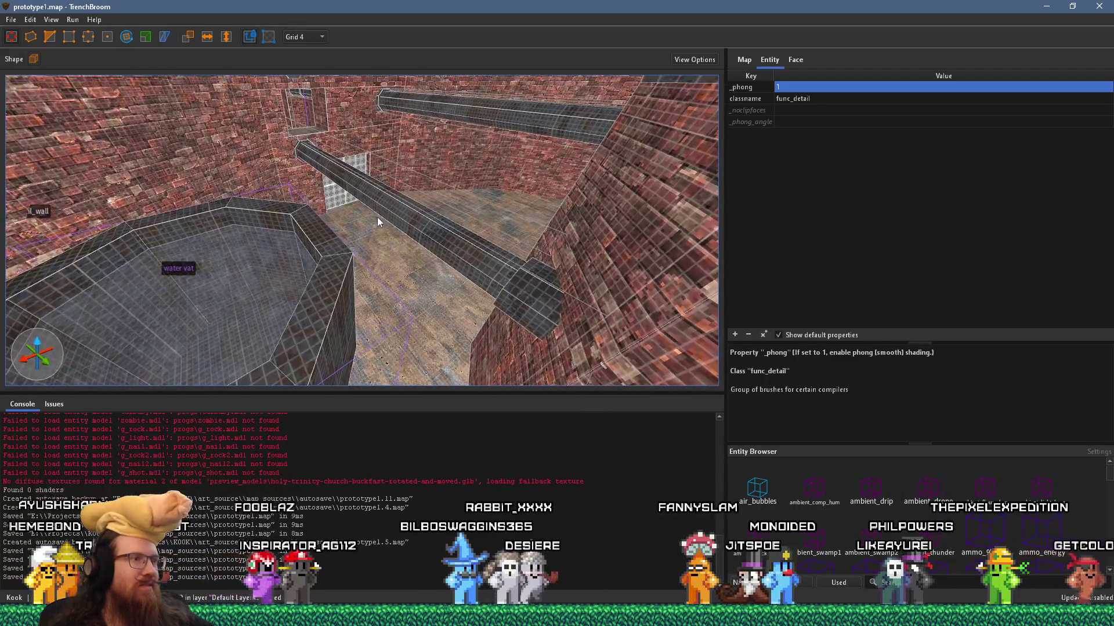
key(Escape)
key(w)
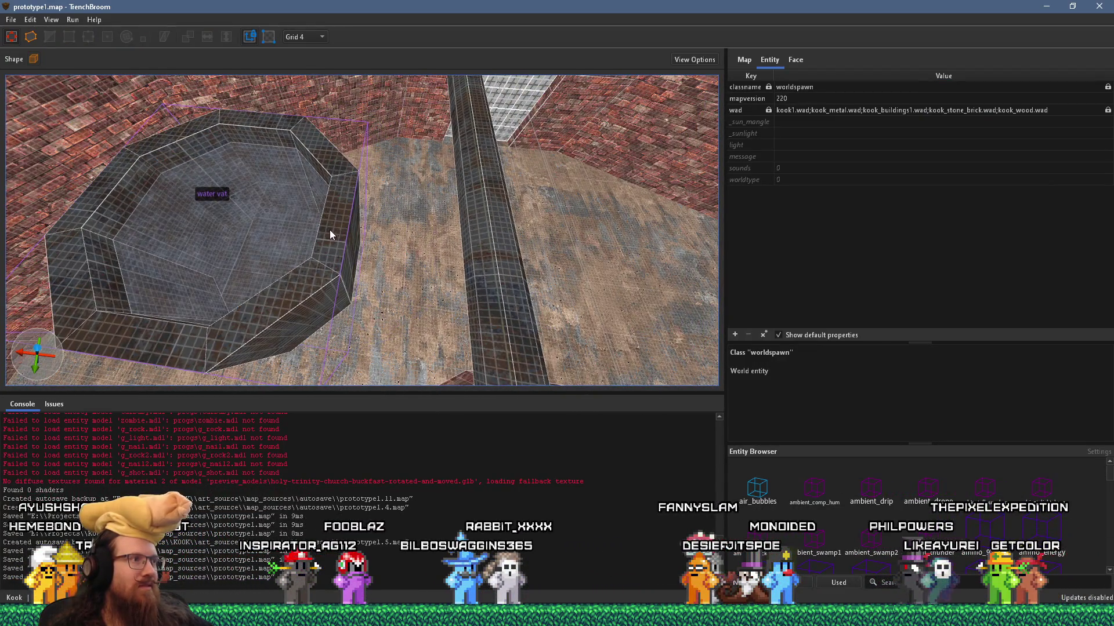
Draw a floor brush beside the water vat and stretch it to 44 units along Y
mouse_move(329, 245)
mouse_down()
mouse_move(469, 237)
mouse_move(479, 262)
mouse_up()
key(w)
mouse_move(397, 121)
mouse_down()
mouse_move(427, 121)
mouse_move(472, 146)
mouse_move(518, 229)
mouse_up()
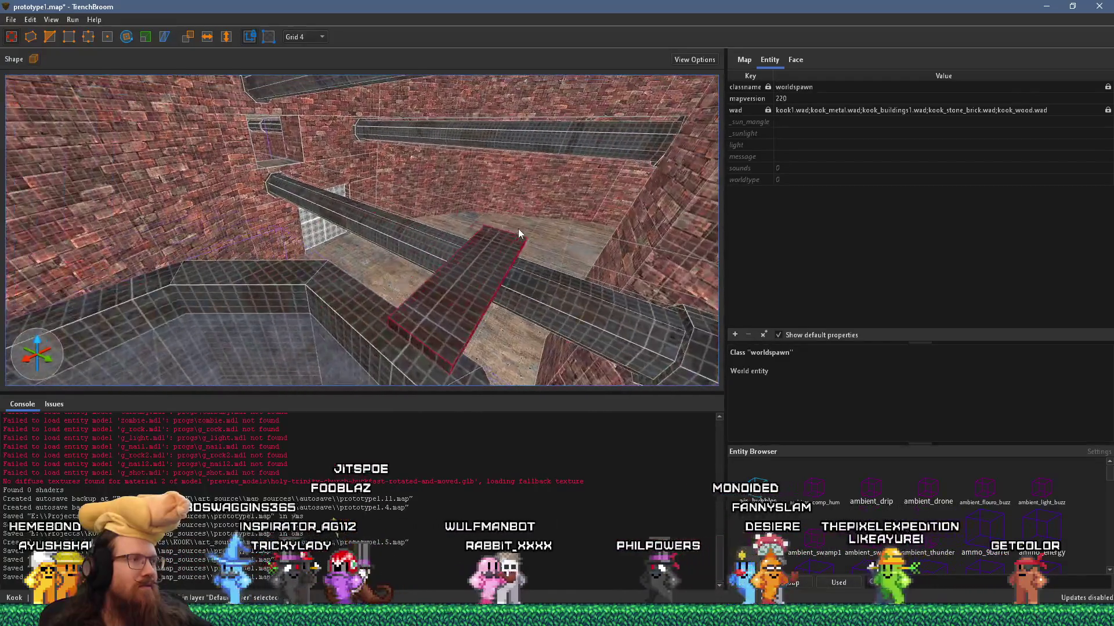
mouse_move(437, 263)
mouse_down()
mouse_move(490, 263)
mouse_move(509, 227)
mouse_move(505, 246)
mouse_move(434, 242)
mouse_move(562, 228)
mouse_up()
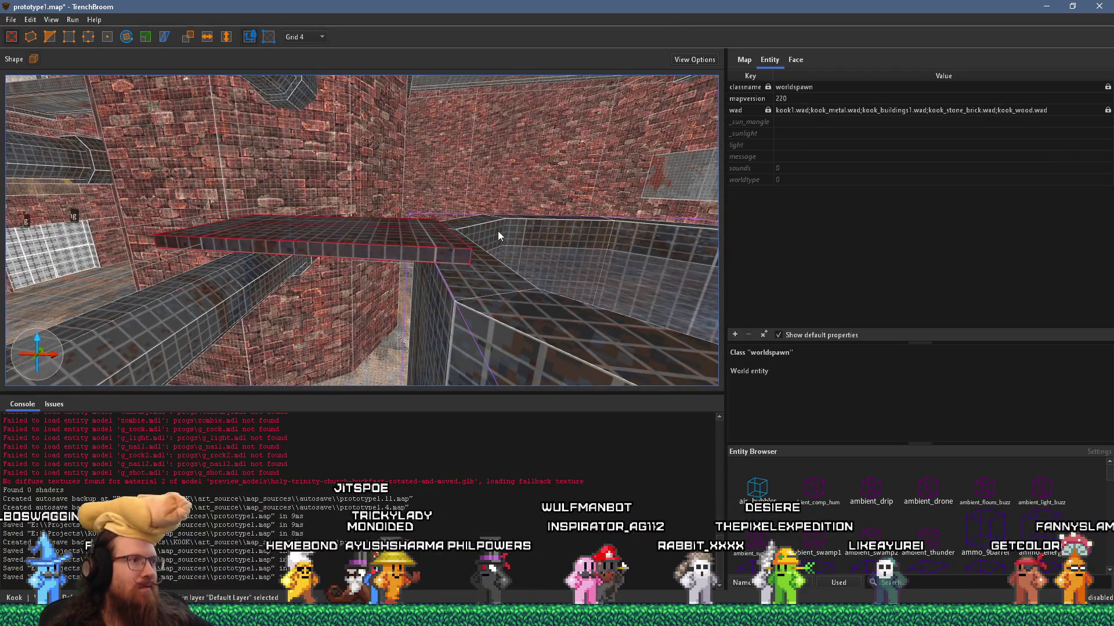
mouse_move(131, 153)
mouse_down()
mouse_move(237, 161)
mouse_move(448, 252)
mouse_move(342, 252)
mouse_up()
click(130, 38)
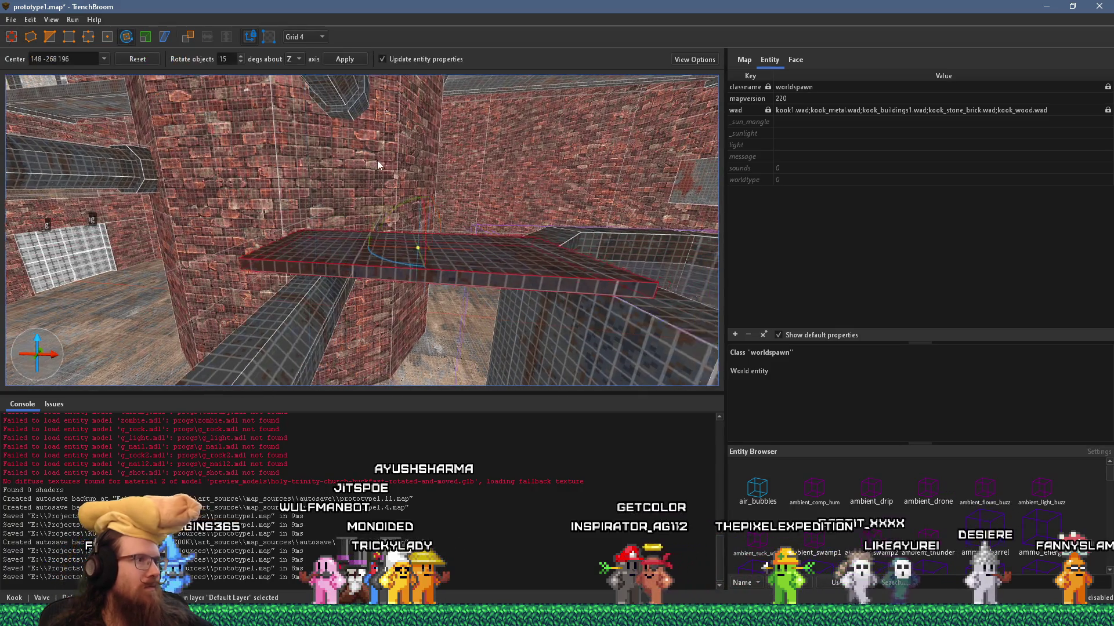
Rotate the plank 15 degrees about Z so it runs diagonally across the gap
mouse_move(419, 306)
mouse_down()
mouse_move(420, 248)
mouse_move(438, 248)
mouse_move(445, 210)
mouse_move(424, 210)
mouse_up()
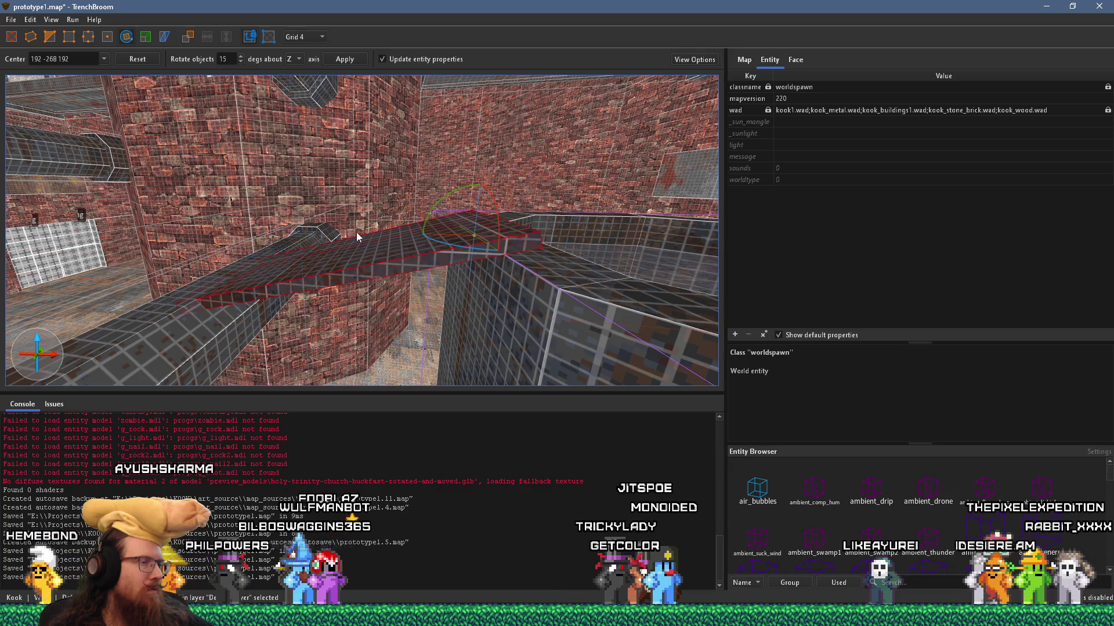
scroll(400, 224, up, 3)
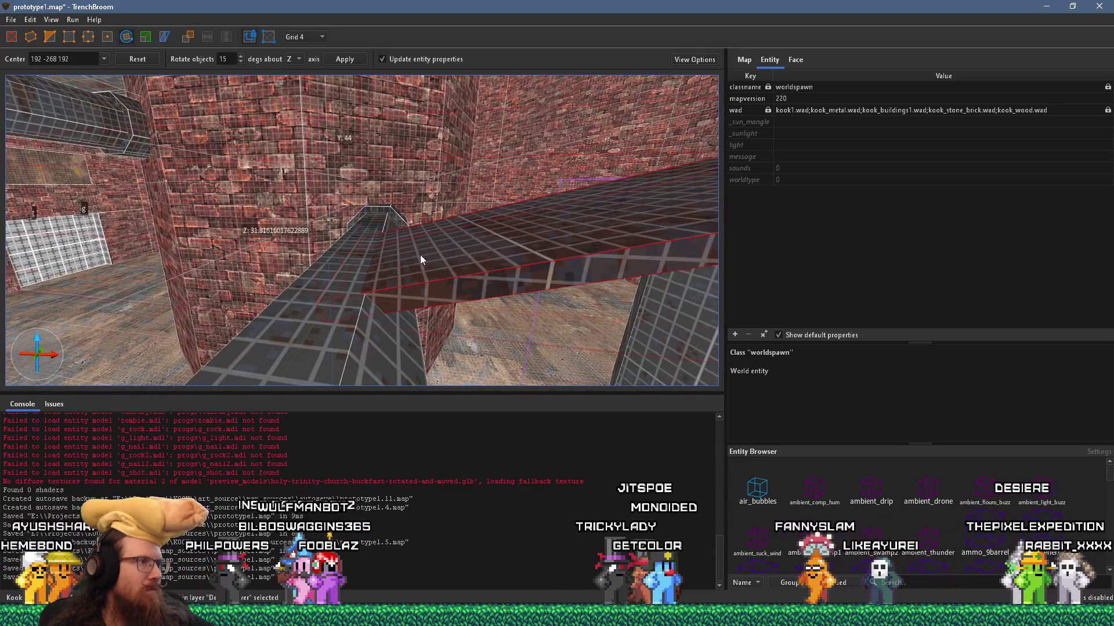
click(19, 40)
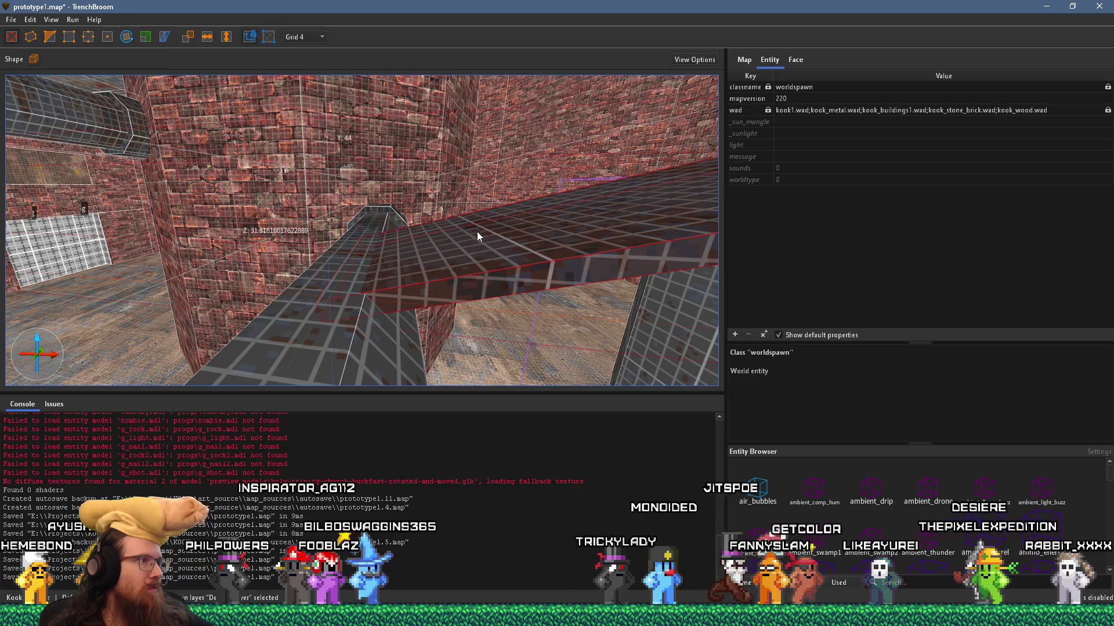
mouse_move(330, 309)
mouse_down()
mouse_move(376, 230)
mouse_move(432, 282)
mouse_move(426, 243)
mouse_up()
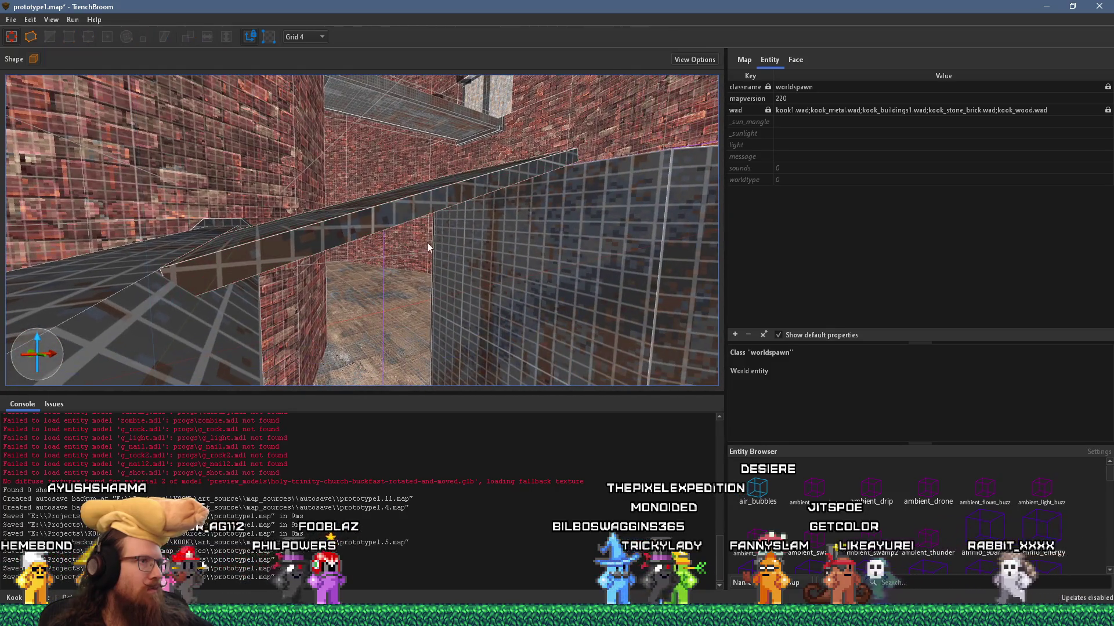
Convert the diagonal beam into a func_detail_wall entity with _phong set to 1, then reselect it
right_click(418, 213)
mouse_move(524, 434)
mouse_move(644, 447)
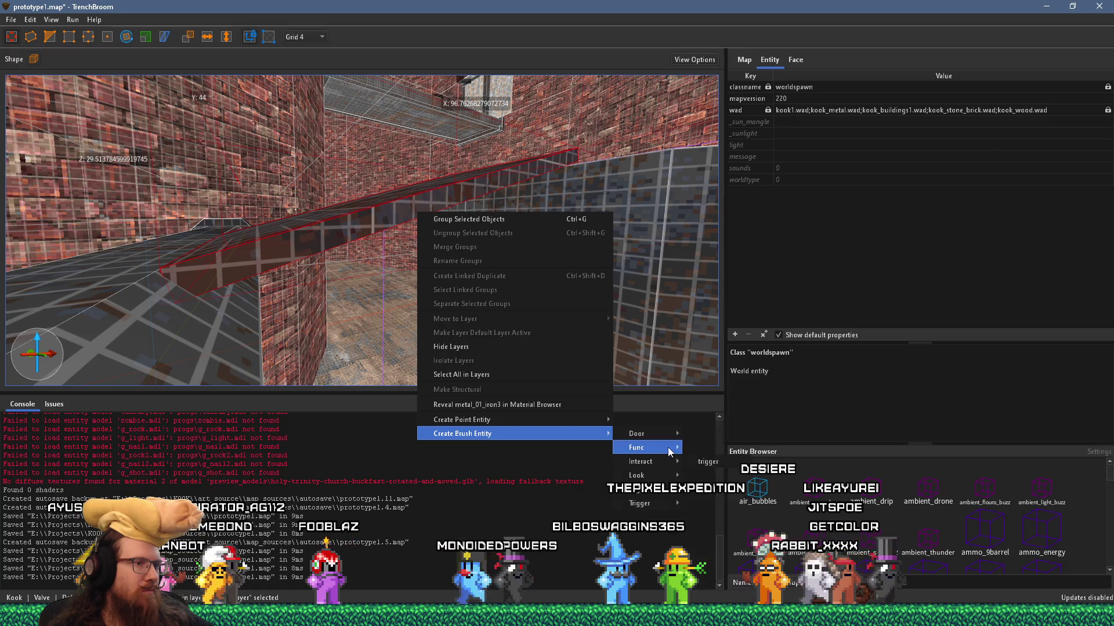
click(713, 508)
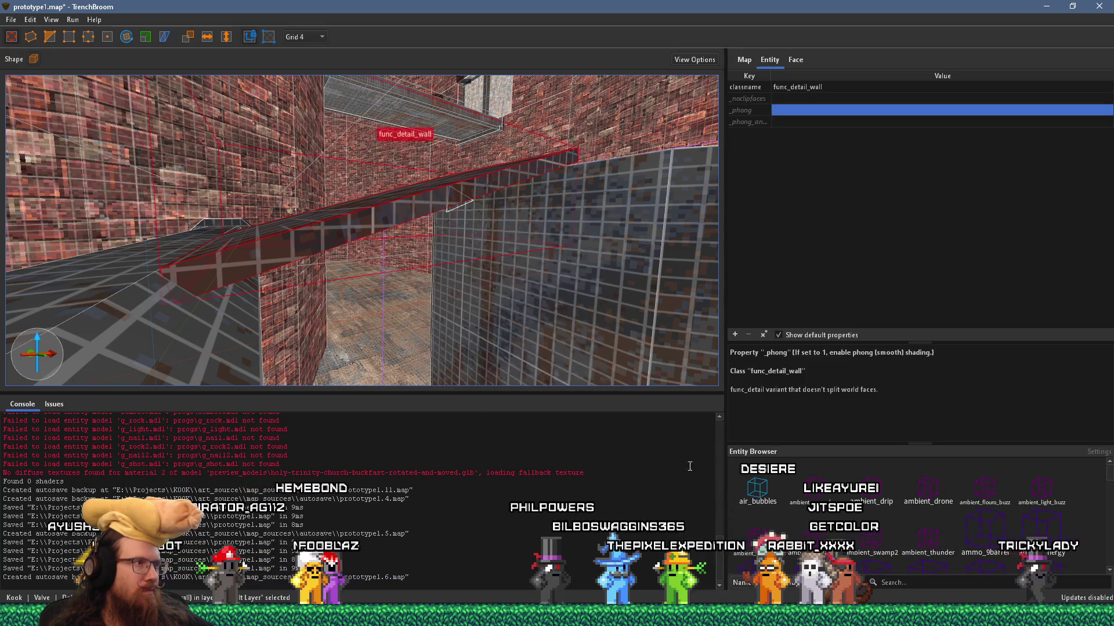
key(Escape)
mouse_move(436, 344)
mouse_down()
mouse_move(458, 327)
mouse_move(366, 221)
mouse_move(351, 234)
mouse_move(499, 234)
mouse_move(521, 250)
mouse_move(465, 321)
mouse_move(428, 329)
mouse_move(482, 343)
mouse_move(372, 326)
mouse_move(430, 312)
mouse_move(360, 301)
mouse_move(427, 266)
mouse_move(409, 255)
mouse_up()
click(362, 300)
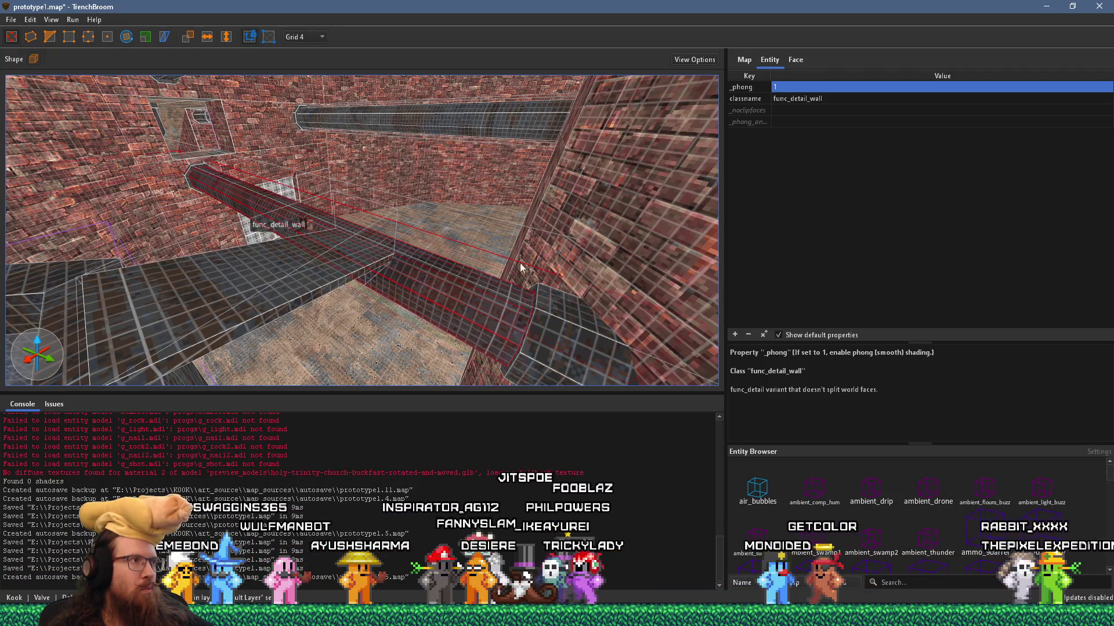
double_click(842, 100)
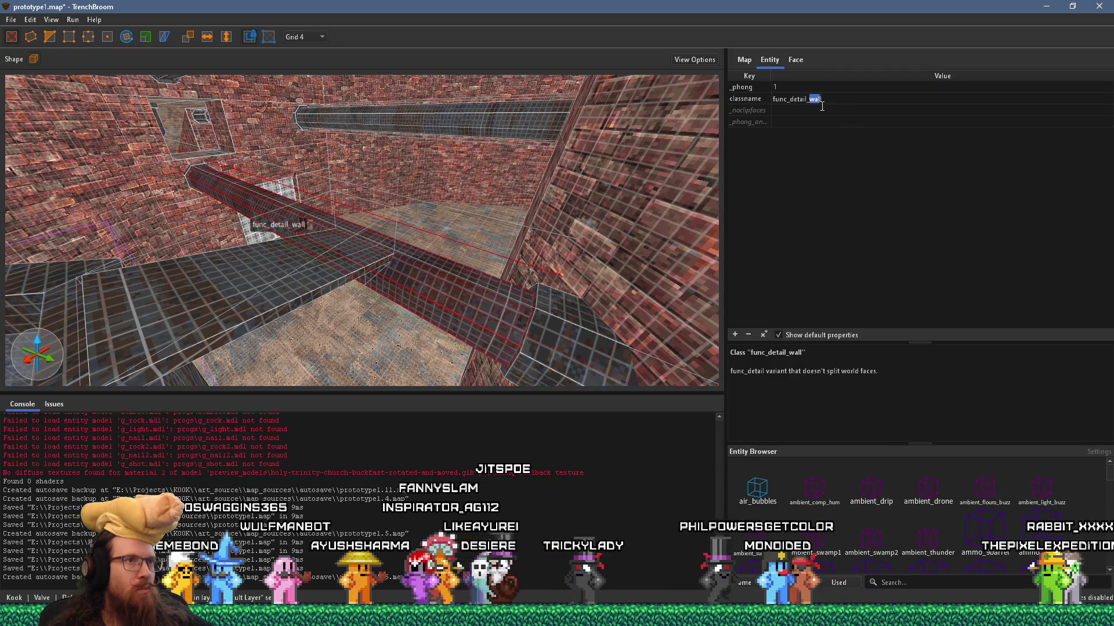
key(BackSpace)
key(BackSpace)
key(Return)
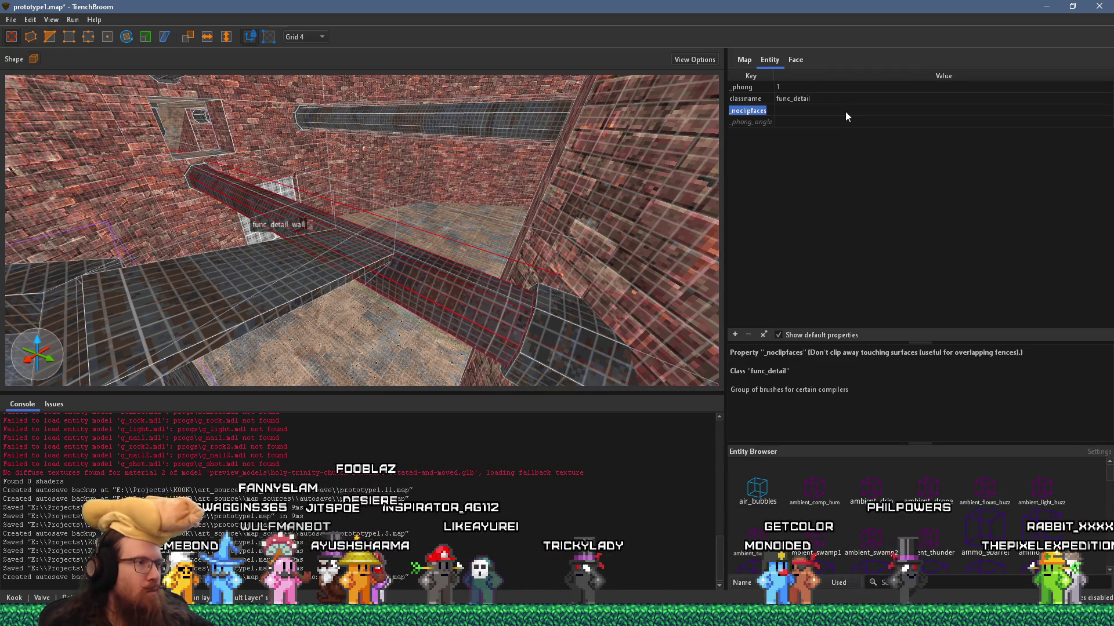
key(Escape)
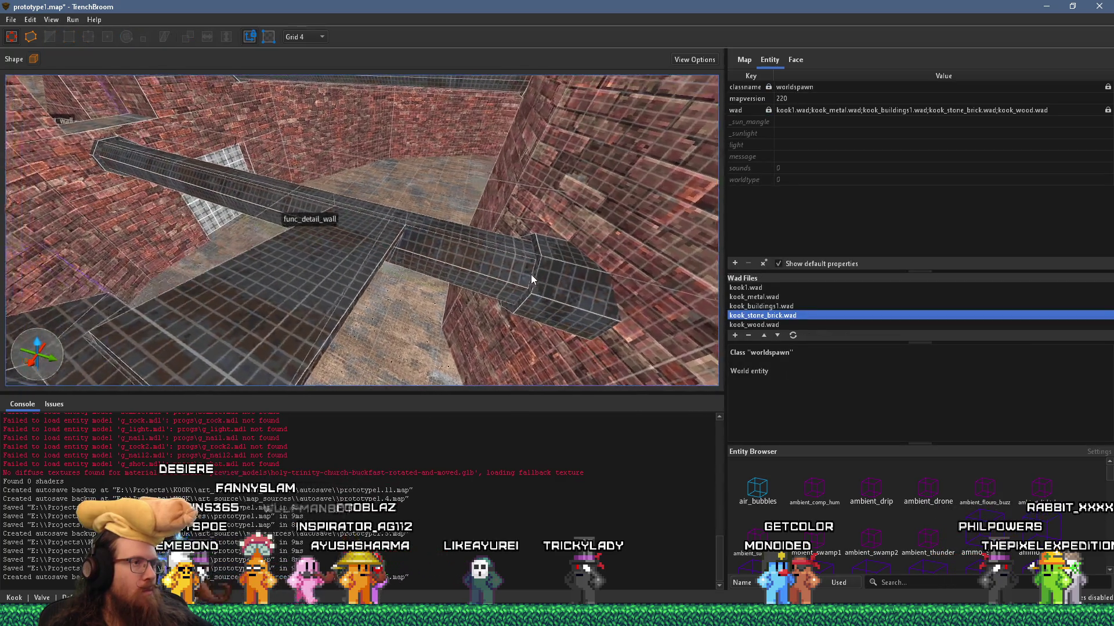
key(a)
key(a)
key(a)
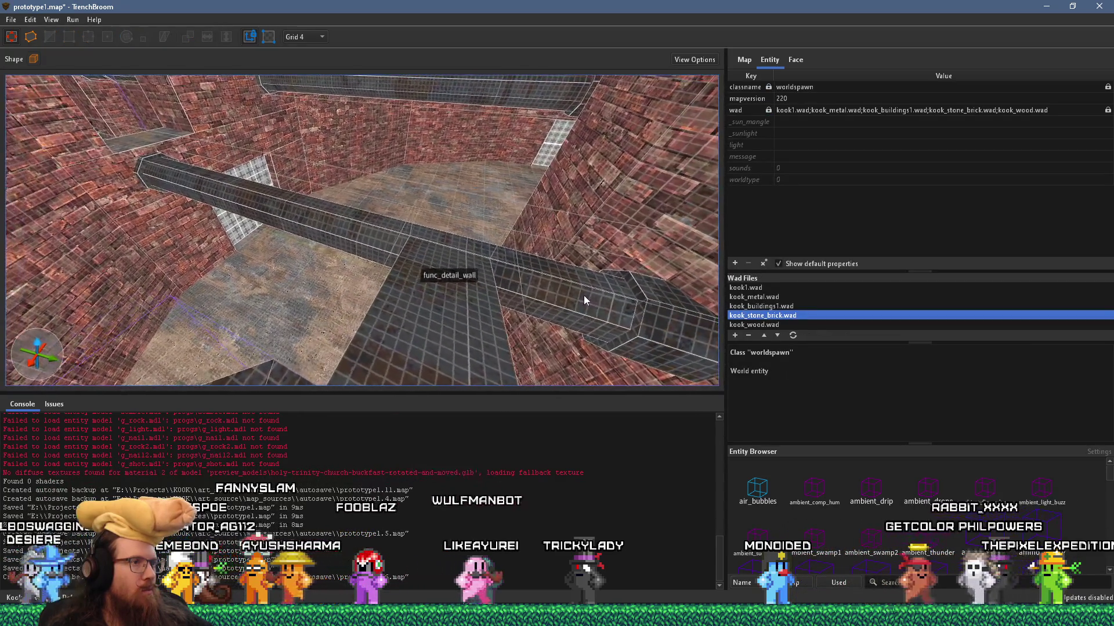
mouse_move(585, 297)
mouse_down()
mouse_move(516, 311)
mouse_move(409, 228)
mouse_move(332, 212)
mouse_move(406, 231)
mouse_move(253, 227)
mouse_up()
key(w)
mouse_move(376, 237)
mouse_down()
mouse_move(410, 340)
mouse_move(375, 292)
mouse_move(314, 326)
mouse_move(432, 253)
mouse_move(353, 230)
mouse_move(298, 246)
mouse_up()
drag(395, 252, 372, 239)
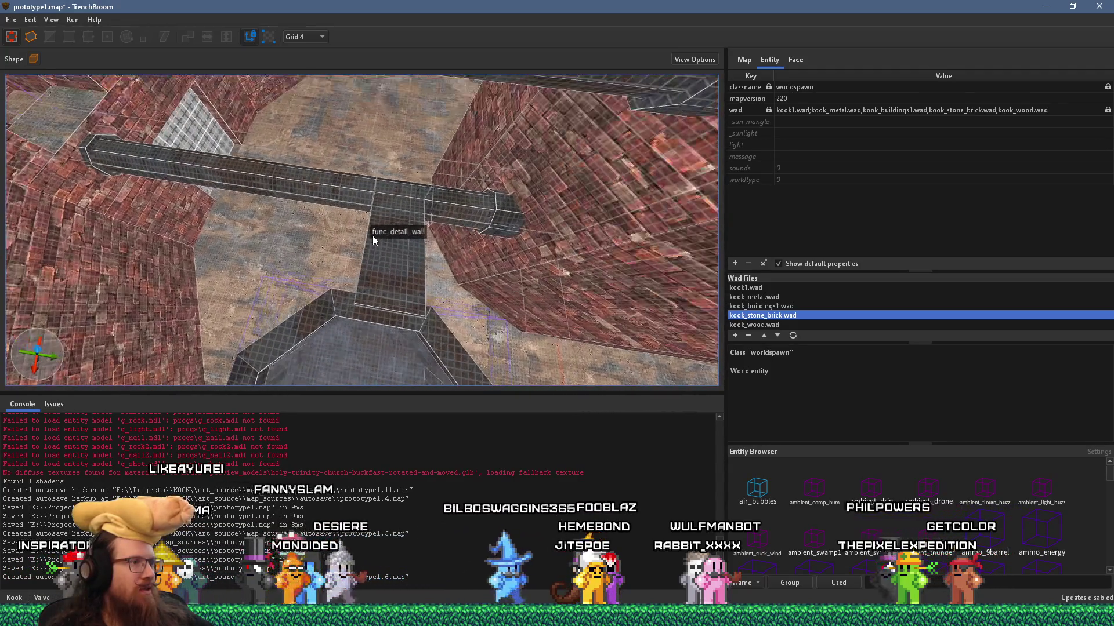
click(373, 236)
mouse_move(459, 261)
mouse_down()
mouse_move(429, 246)
mouse_move(417, 144)
mouse_move(194, 78)
mouse_up()
key(Escape)
click(16, 23)
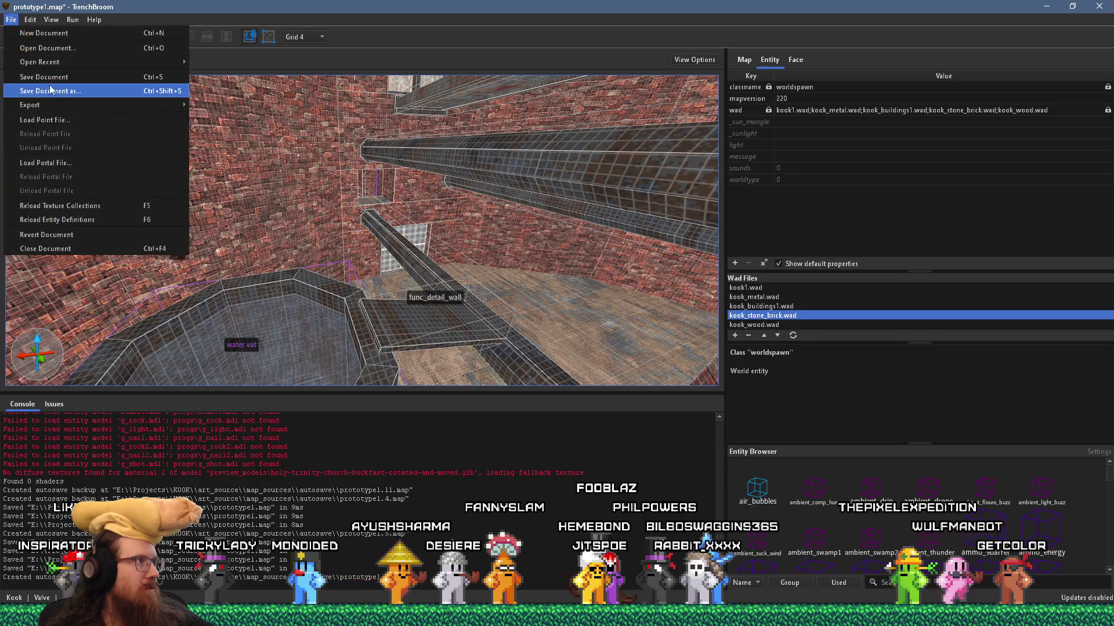
Save prototype1.map, then show the ledge brush's face material, metal_1t_iron1 at angle 90
click(58, 89)
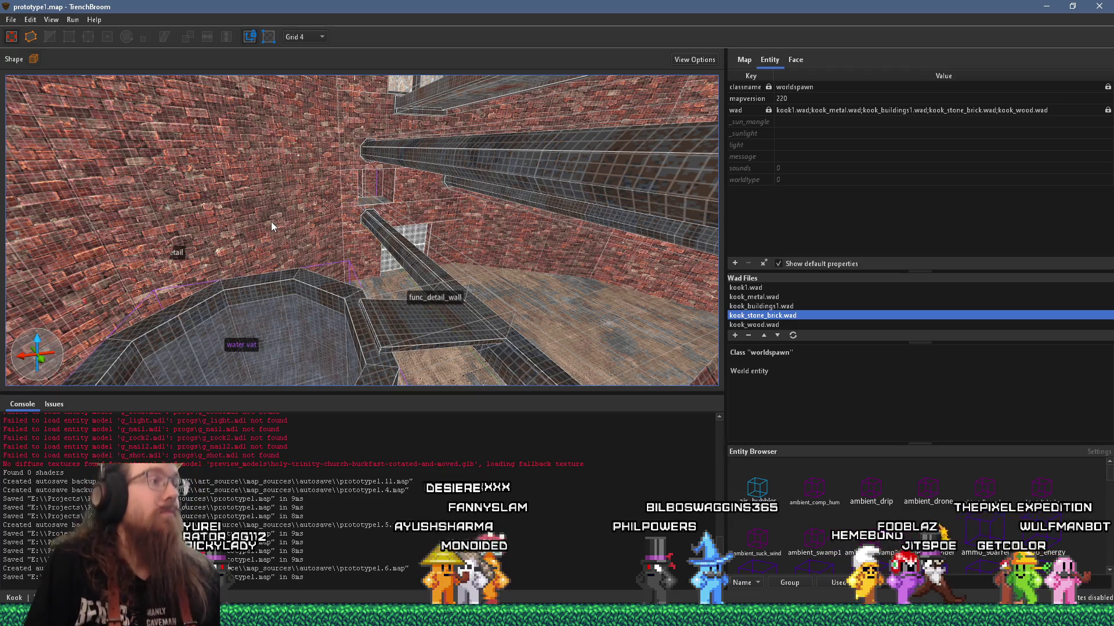
mouse_move(474, 205)
mouse_down()
mouse_move(334, 258)
mouse_move(398, 251)
mouse_up()
click(404, 260)
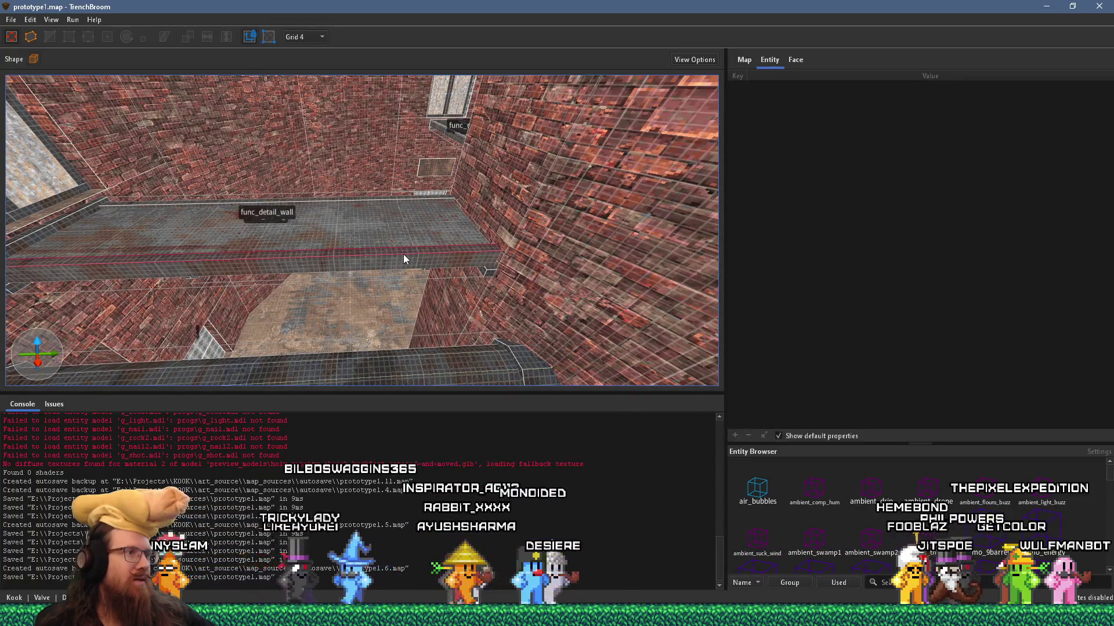
click(794, 59)
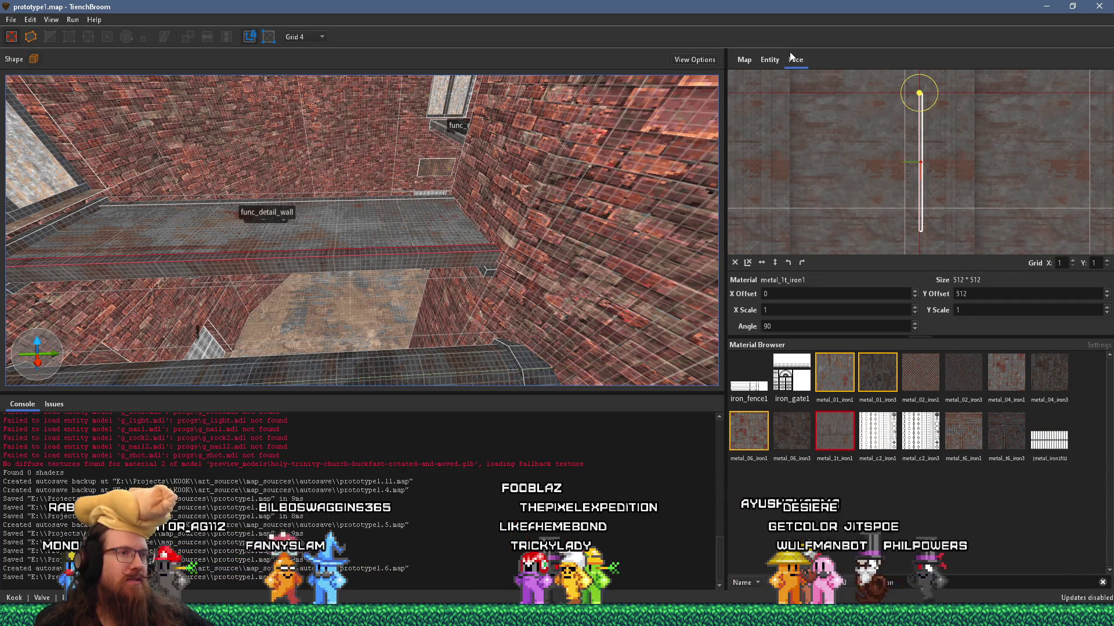
Save prototype1.map again from the File menu and pop up the quick folder list
click(19, 21)
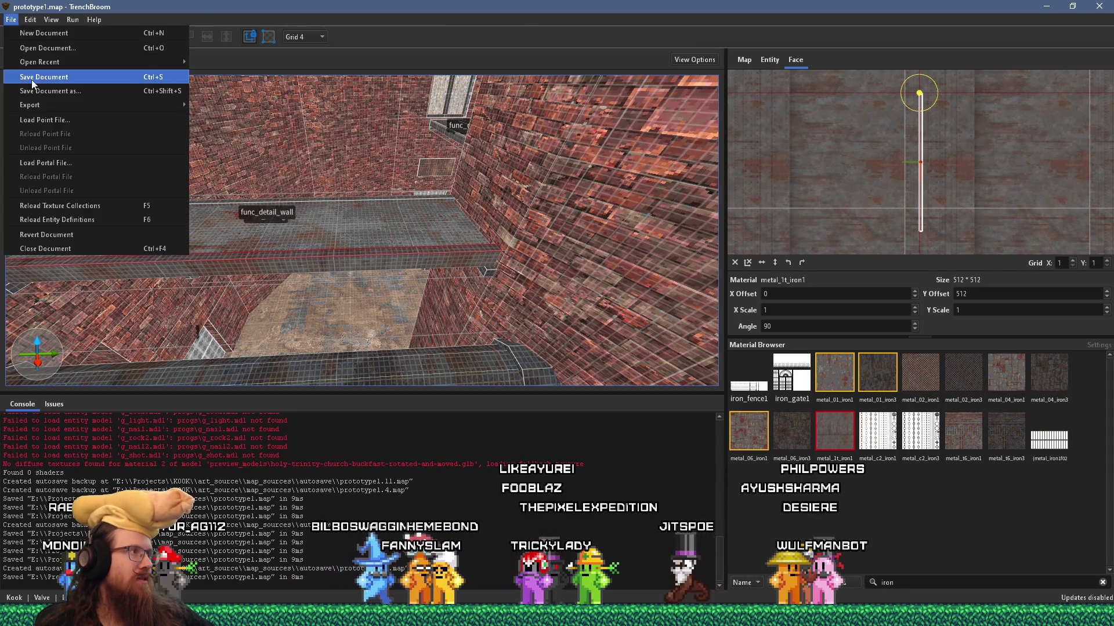
click(35, 74)
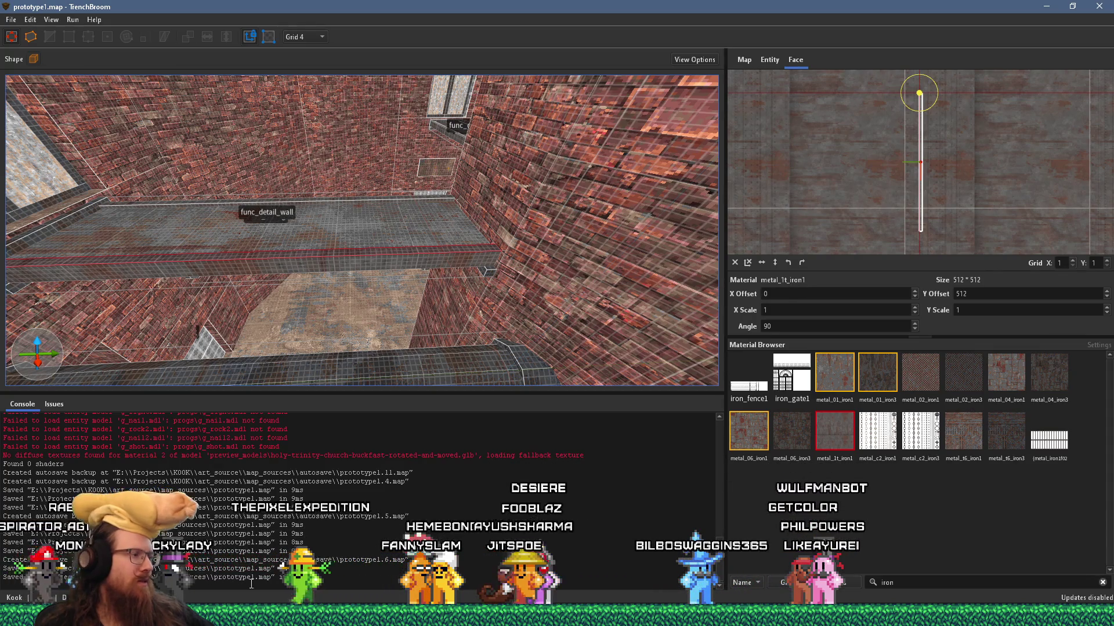
key(super+w)
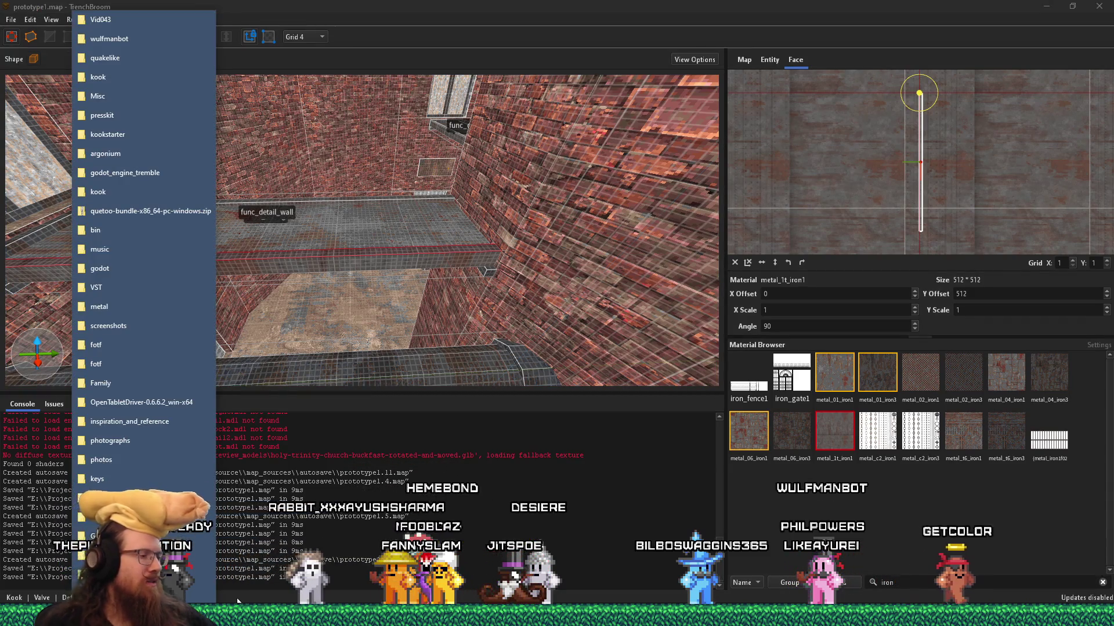
Open e:\projects\kook\art_source\map_sources and edit prototype1.map with Notepad++
key(super+r)
text(e)
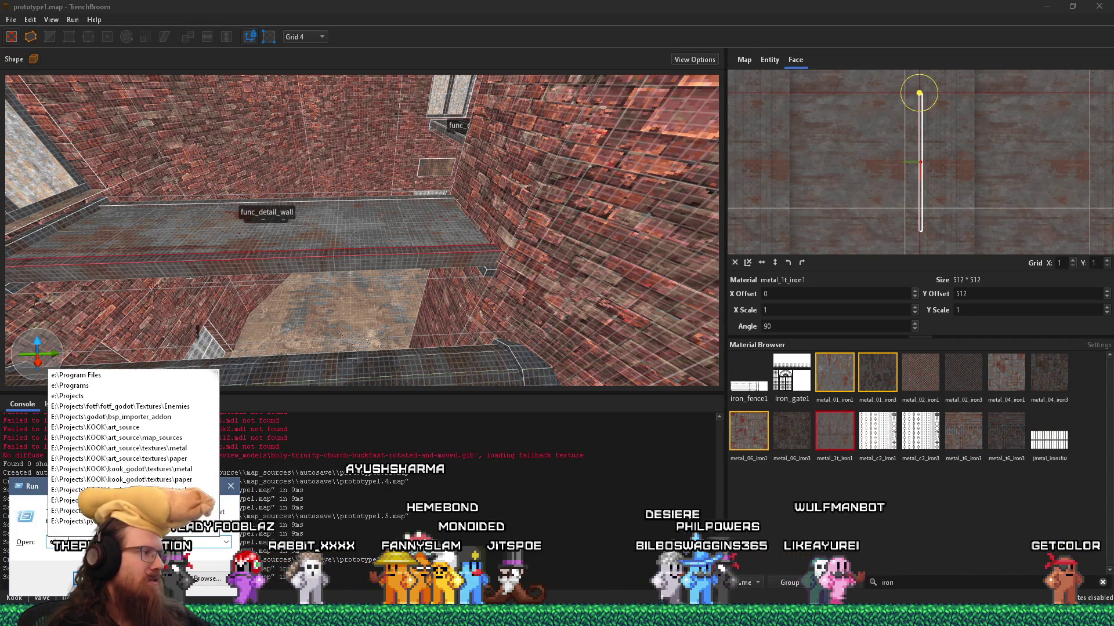
text(:\projects\)
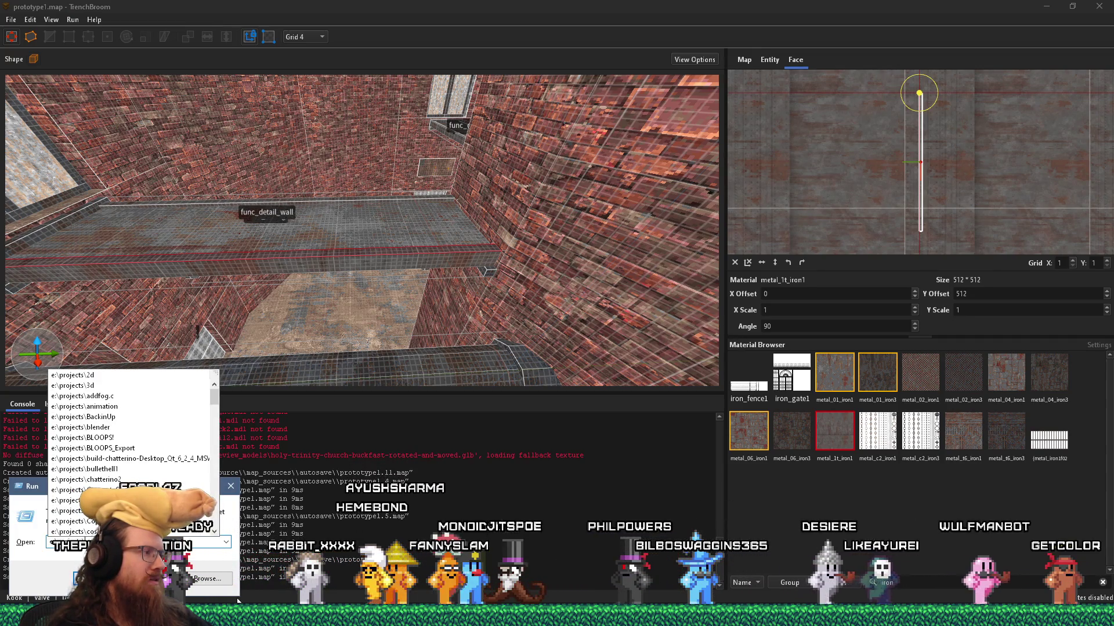
text(k)
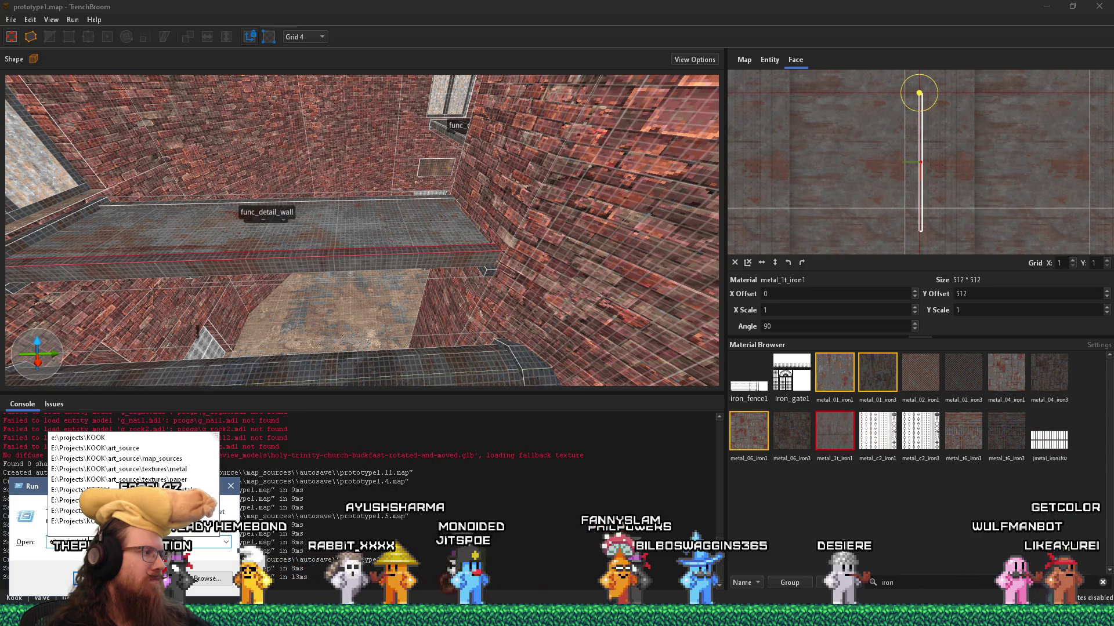
text(ook\a)
key(Return)
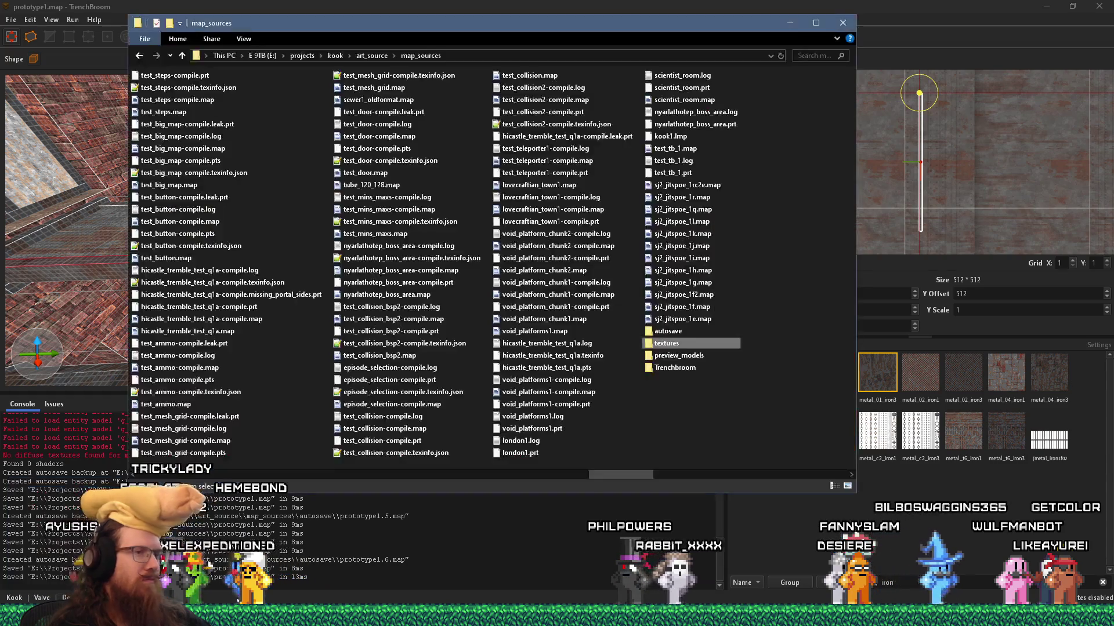
key(p)
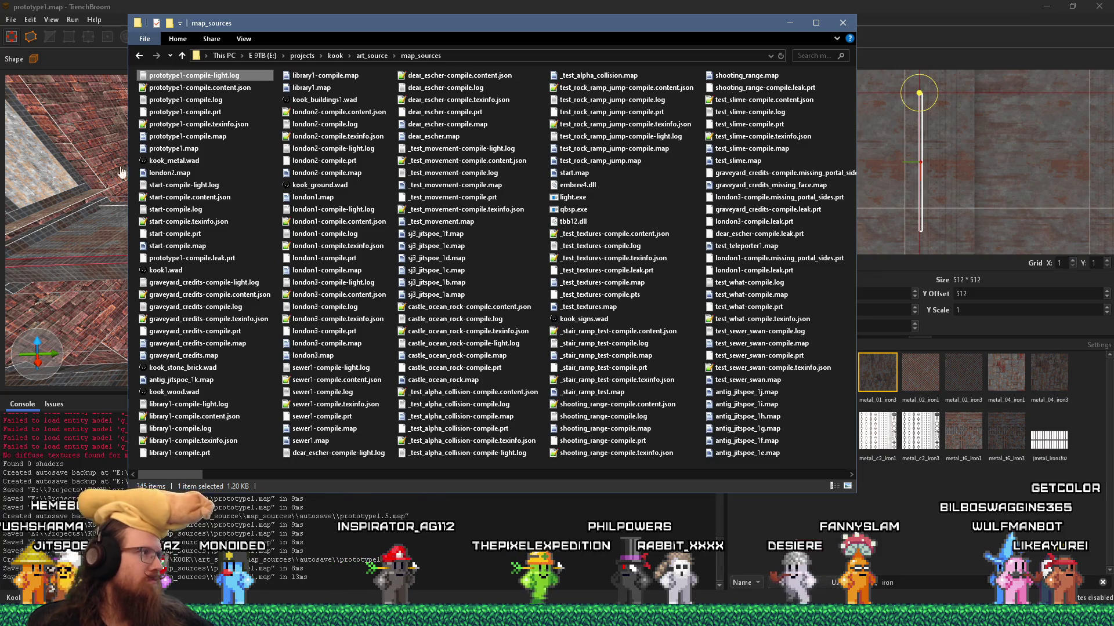
right_click(172, 151)
click(202, 235)
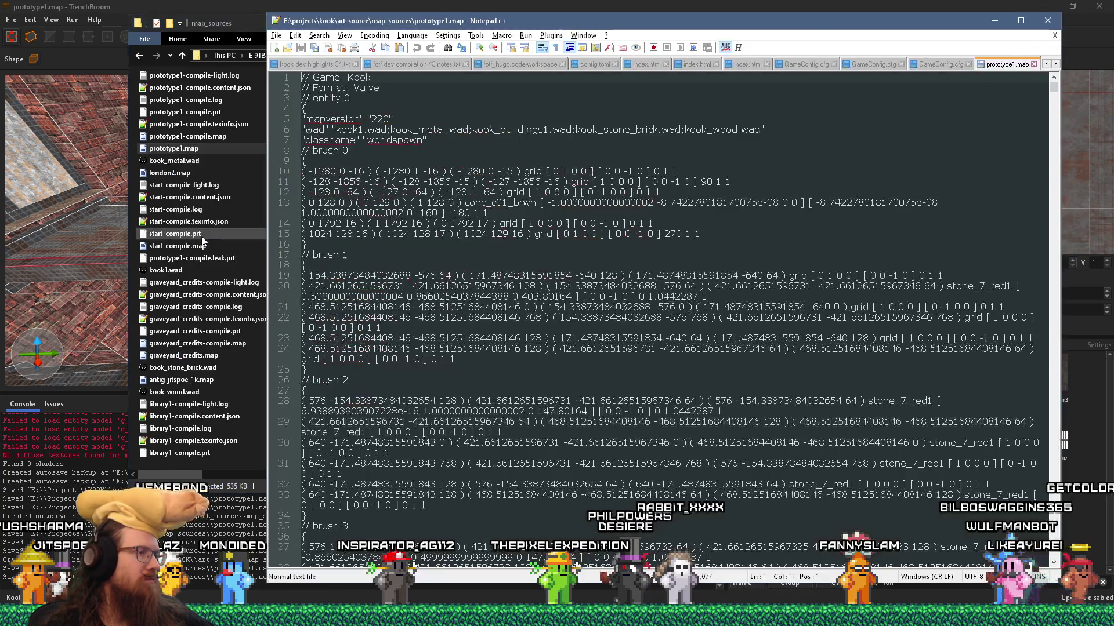
Search the map text for metal_1t_iron to jump to entity 21, the door_sliding
click(779, 9)
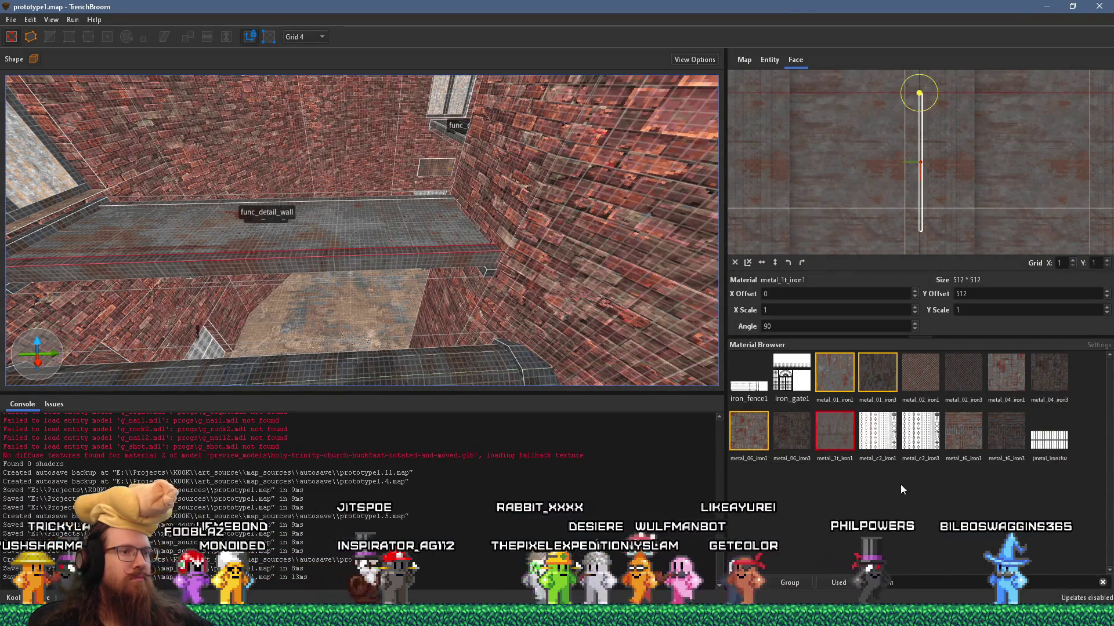
key(alt+Tab)
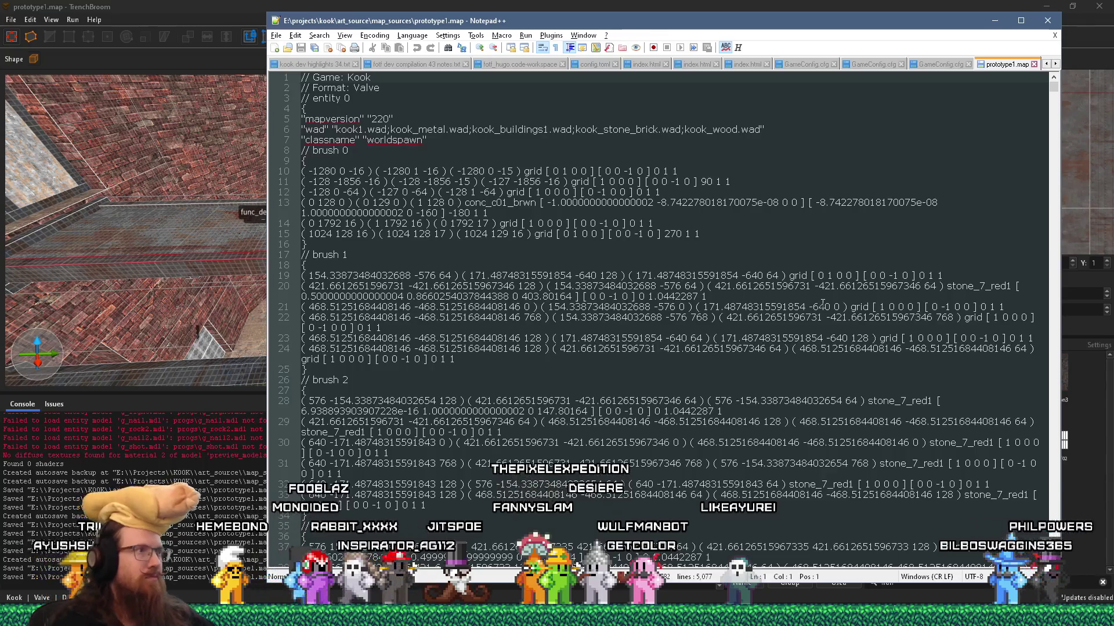
key(ctrl+f)
text(metal_1t)
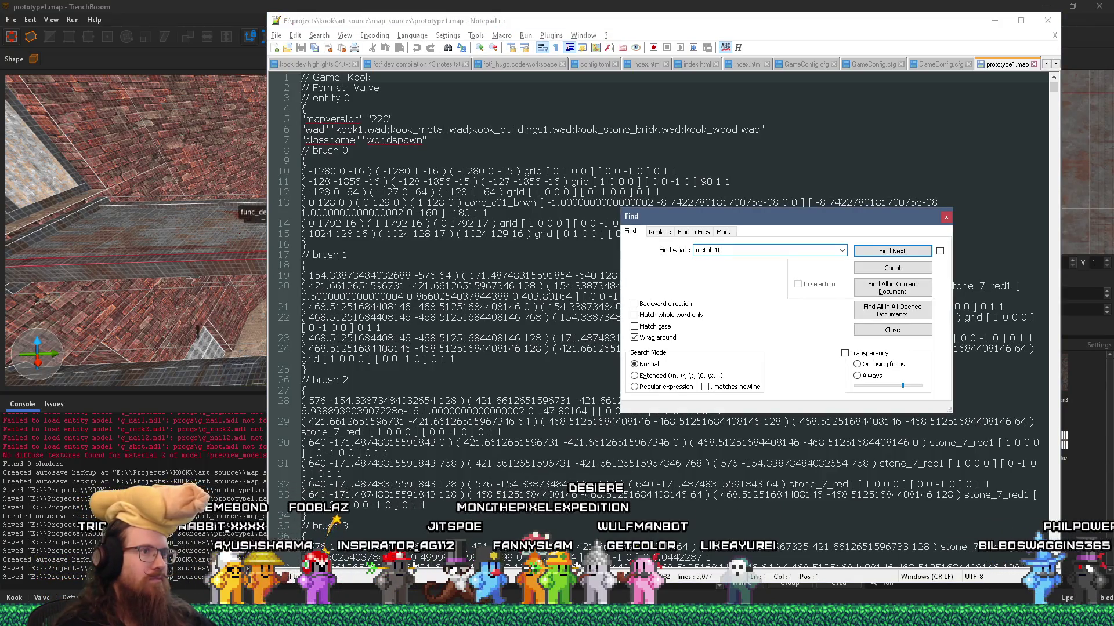
text(n)
key(Return)
key(Escape)
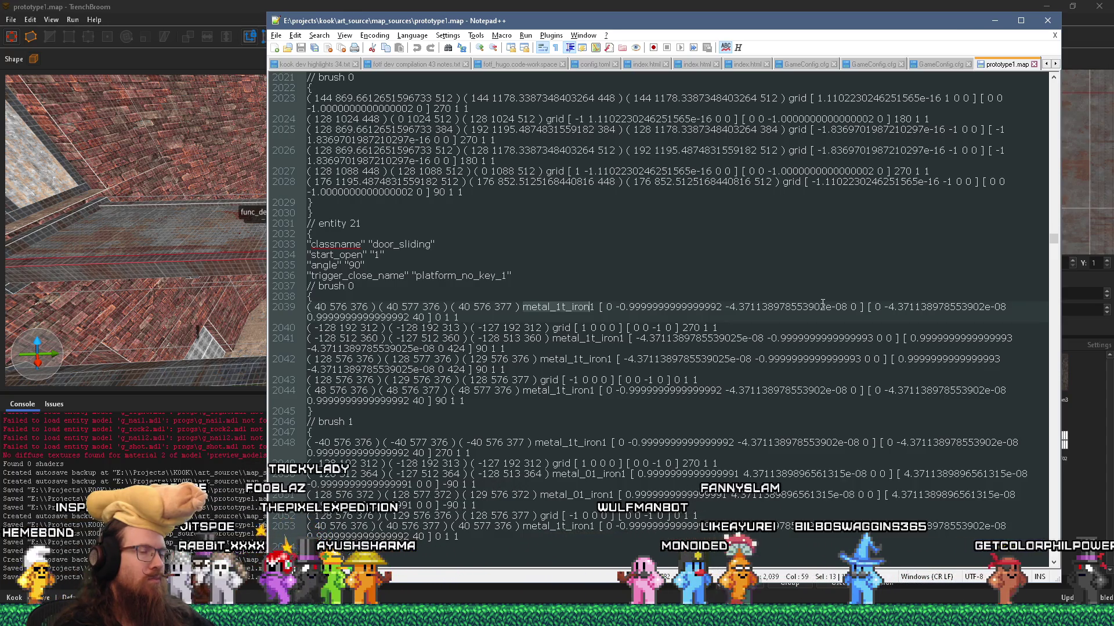
Read through the door_sliding entities 21–24, then return to TrenchBroom
scroll(822, 303, down, 7)
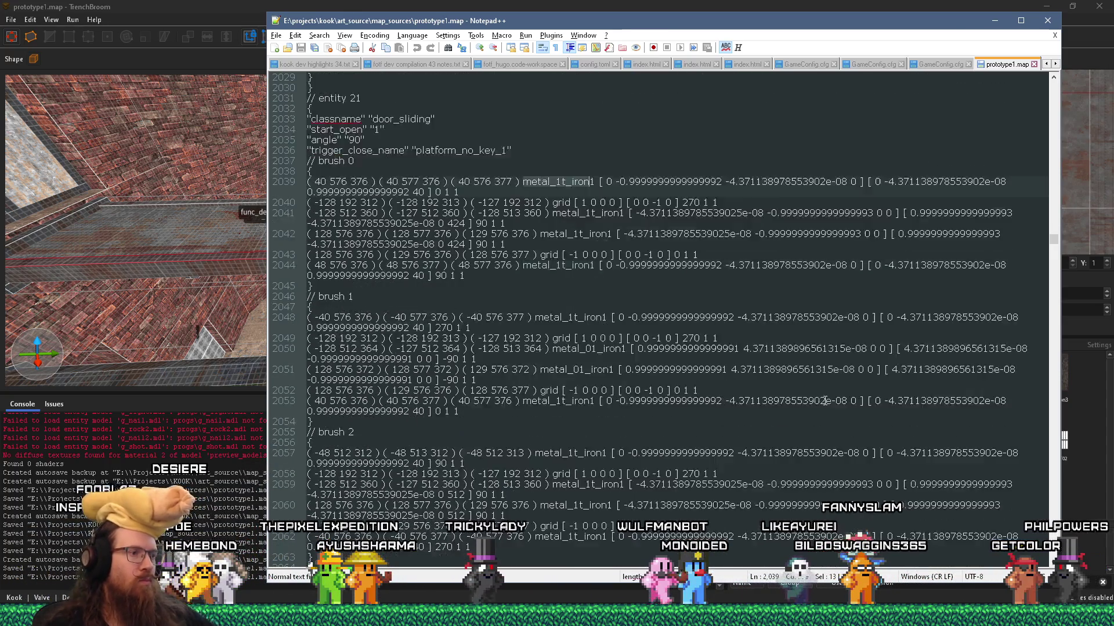
scroll(813, 417, down, 6)
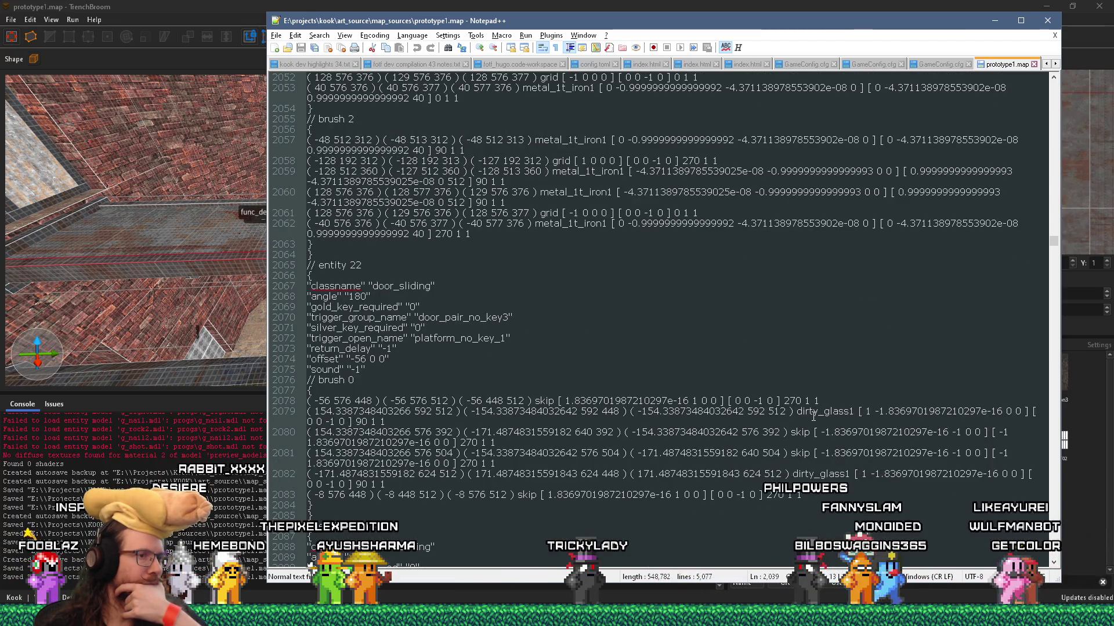
scroll(813, 417, down, 5)
scroll(814, 417, down, 8)
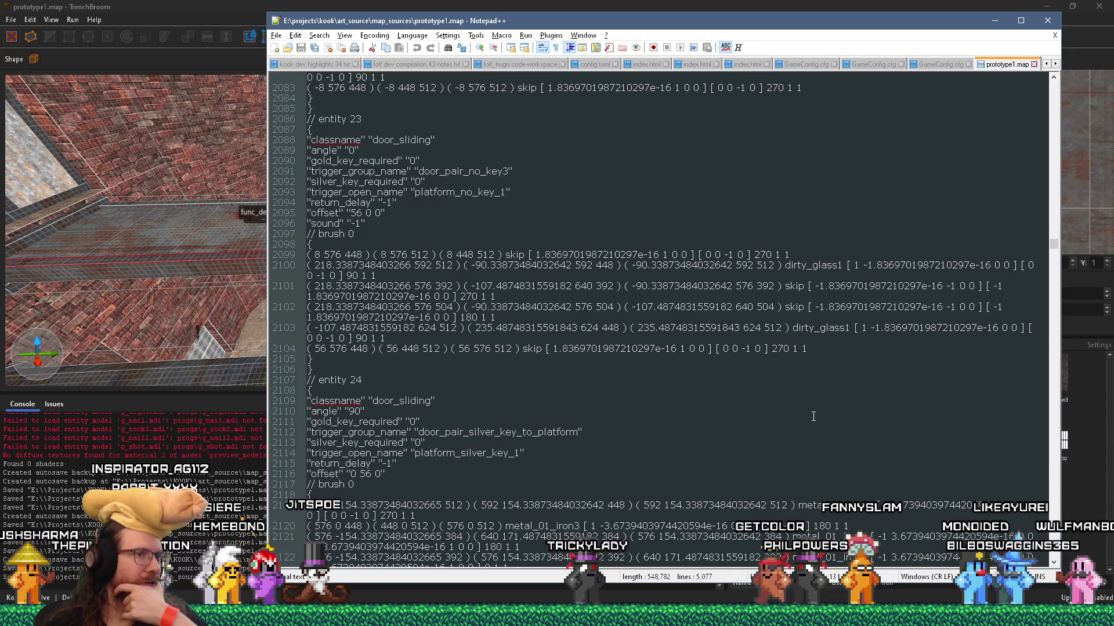
scroll(813, 416, up, 20)
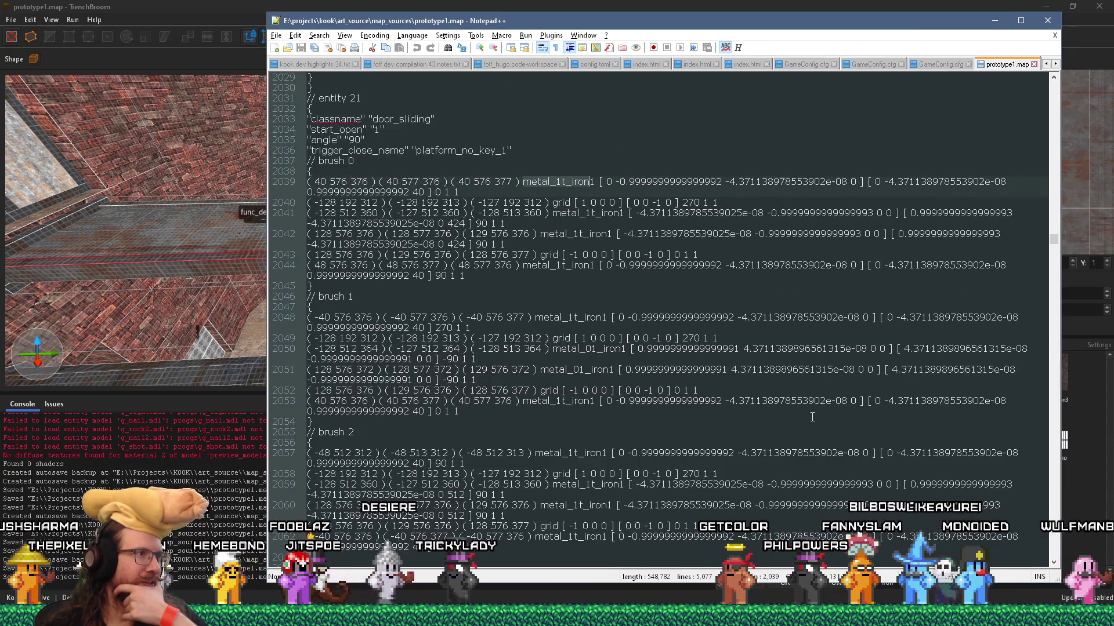
click(995, 21)
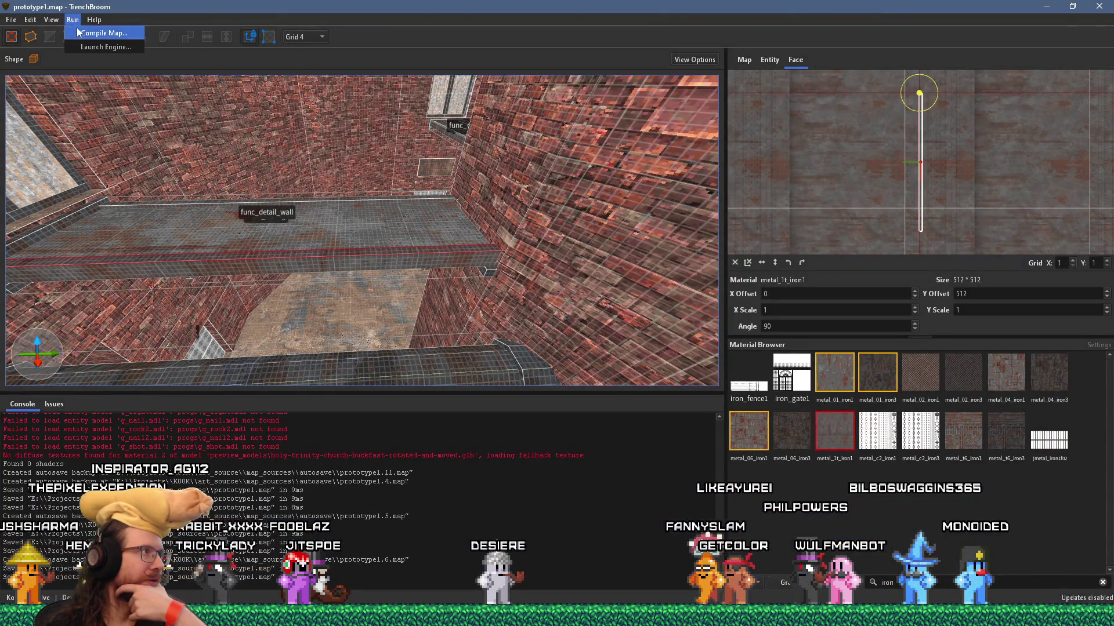
Open the Compile Map dialog and move and enlarge its window
click(87, 33)
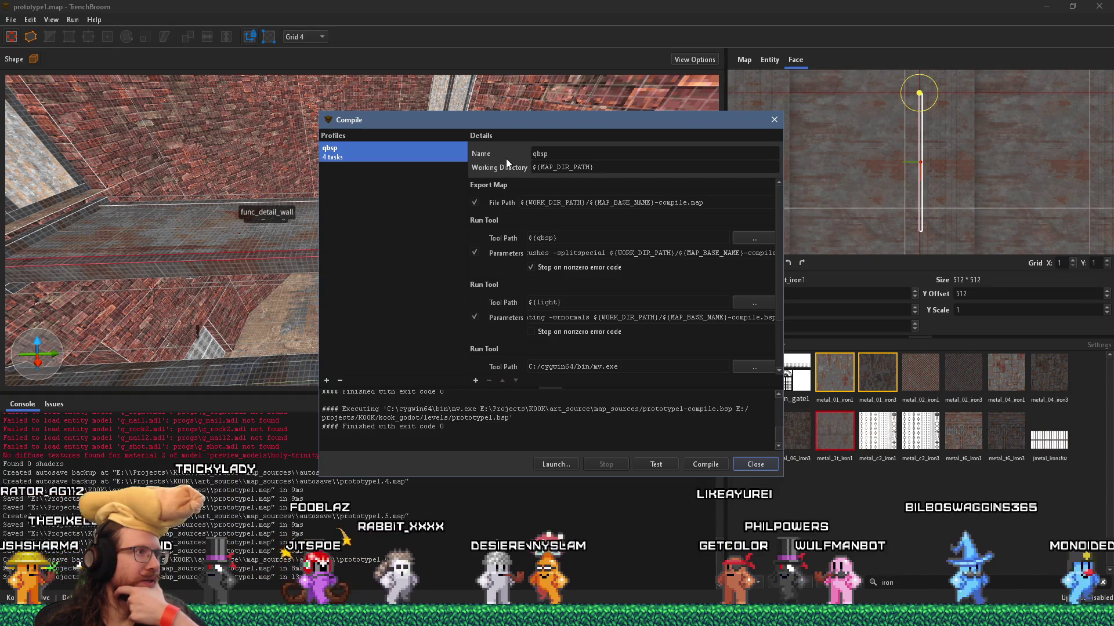
drag(545, 120, 437, 43)
mouse_move(672, 388)
mouse_down()
mouse_move(770, 476)
mouse_move(1001, 544)
mouse_up()
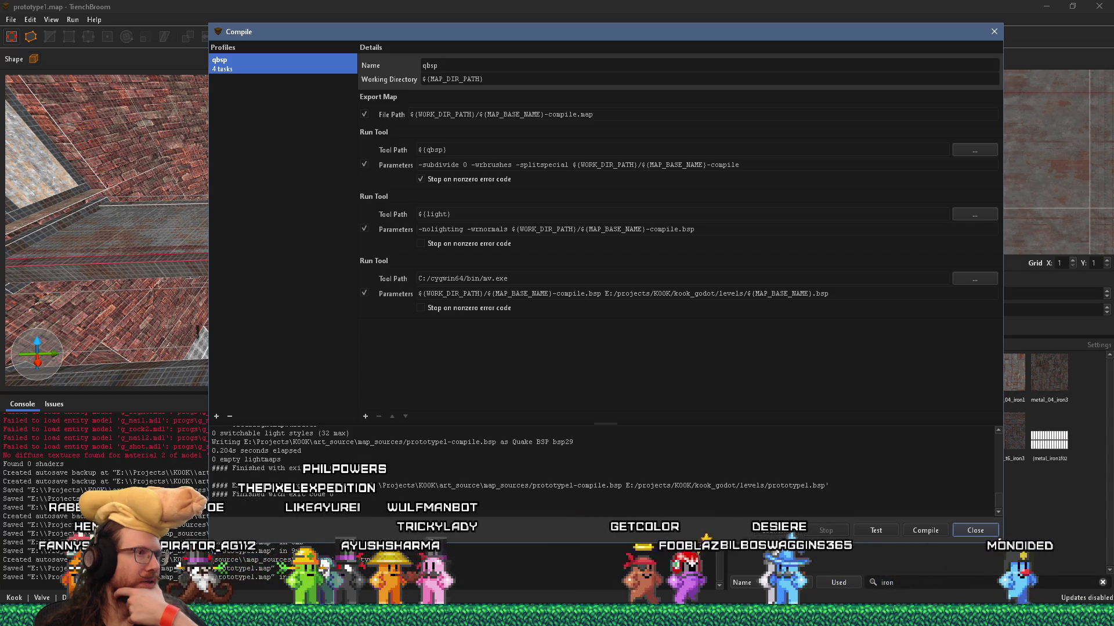
Examine the qbsp parameters (-subdivide 0 -wrbrushes -splitspecial), then switch to Firefox
click(475, 164)
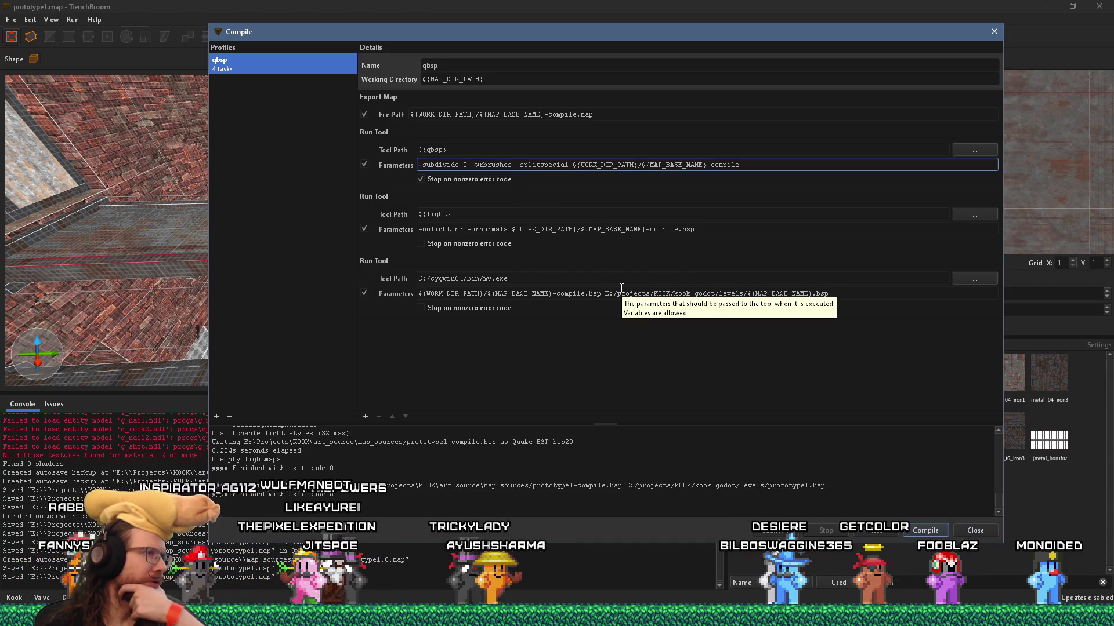
mouse_move(516, 165)
mouse_down()
mouse_move(294, 149)
mouse_move(917, 163)
mouse_up()
key(shift+Home)
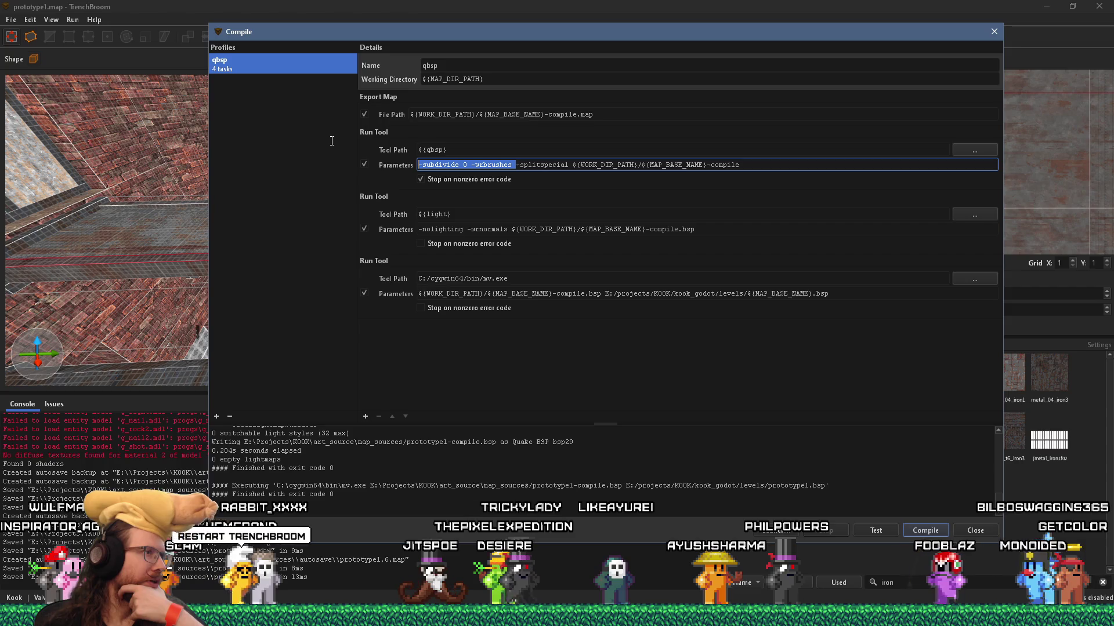
click(516, 164)
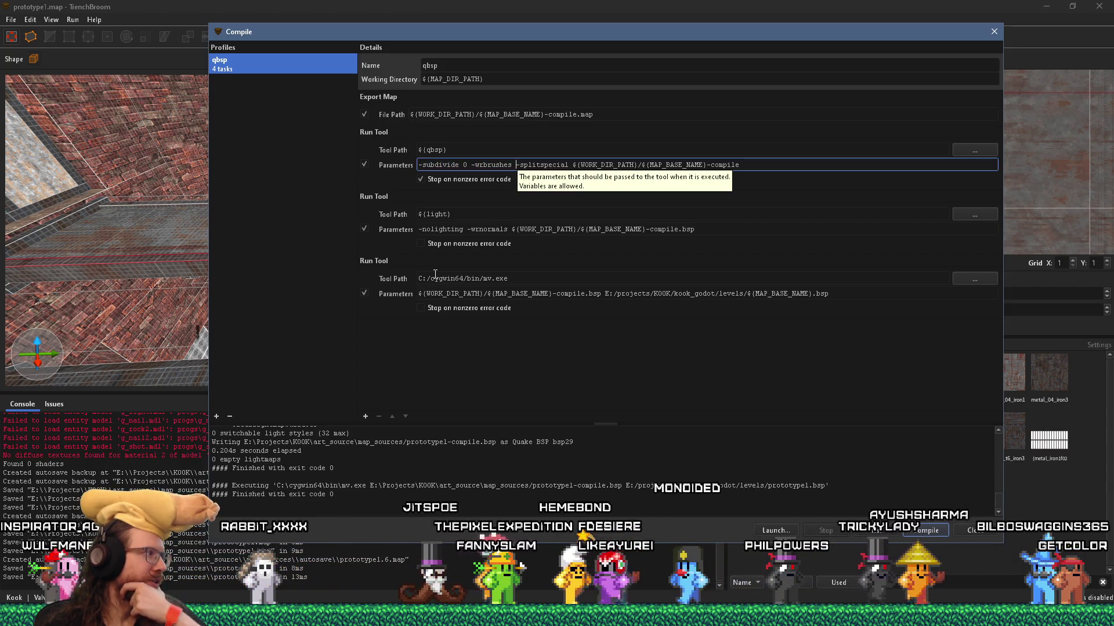
click(996, 616)
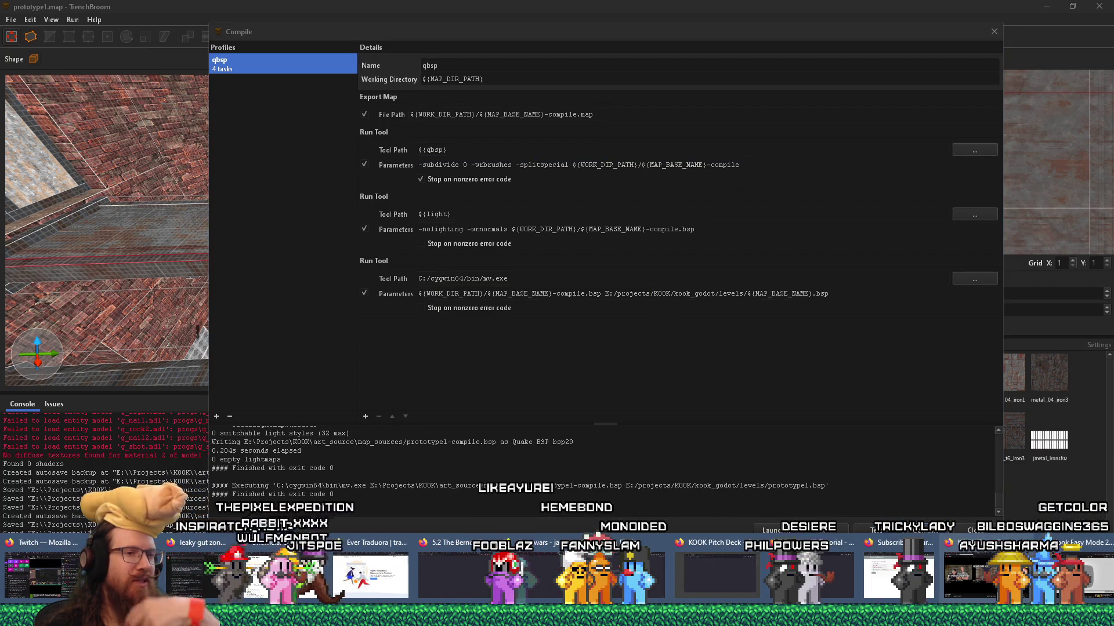
click(986, 574)
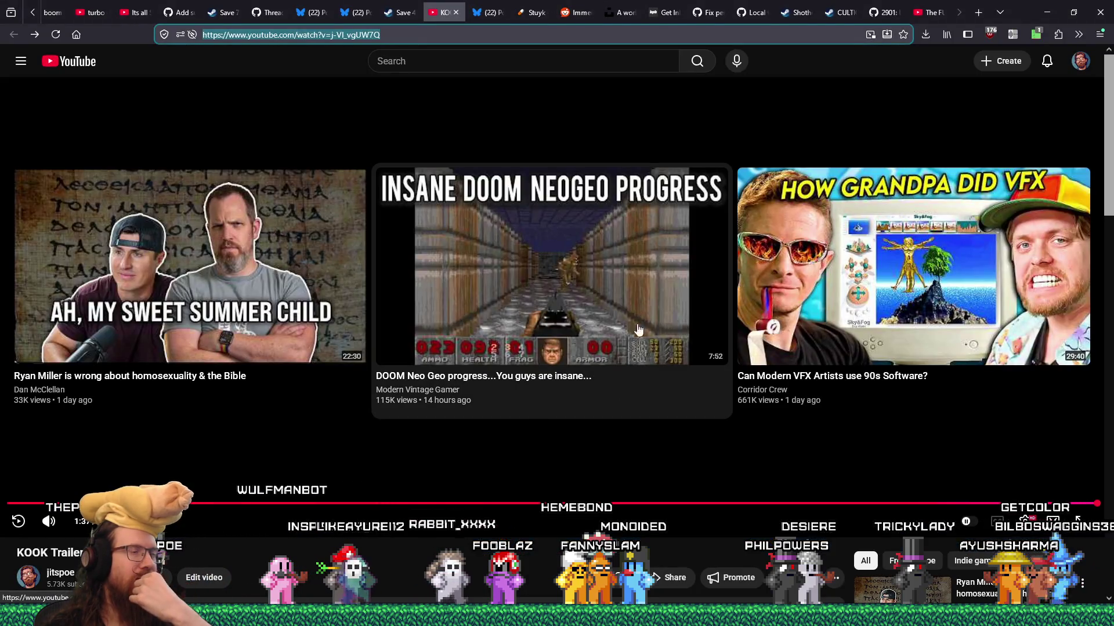
Search the web for 'ericw don't write textures' in a new tab and open the 'QBSP - GitHub Pages' result
key(ctrl+t)
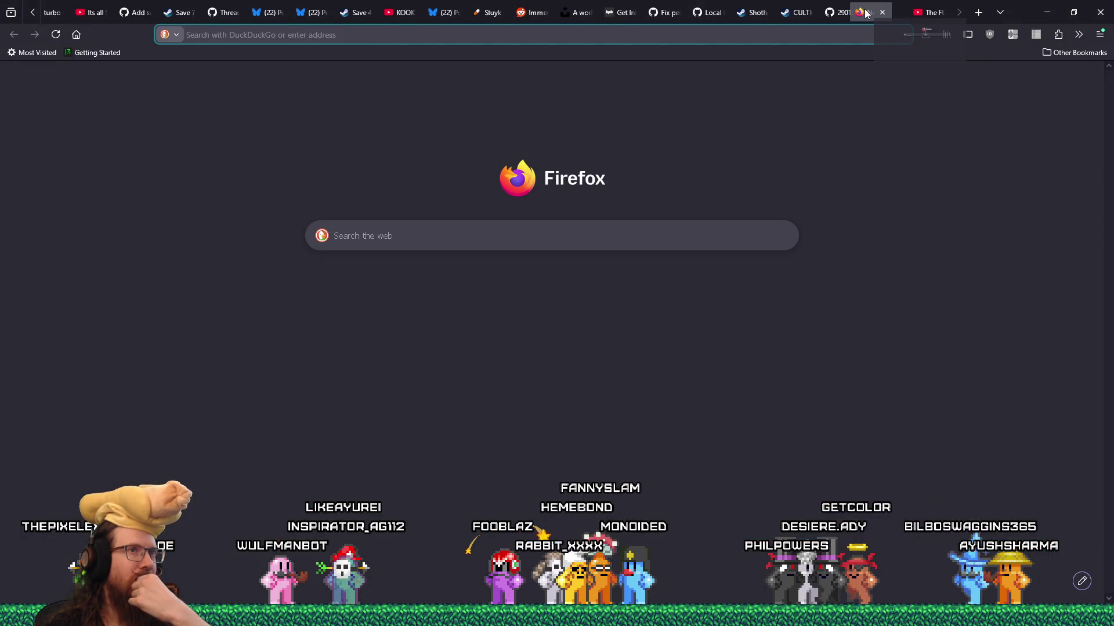
click(874, 40)
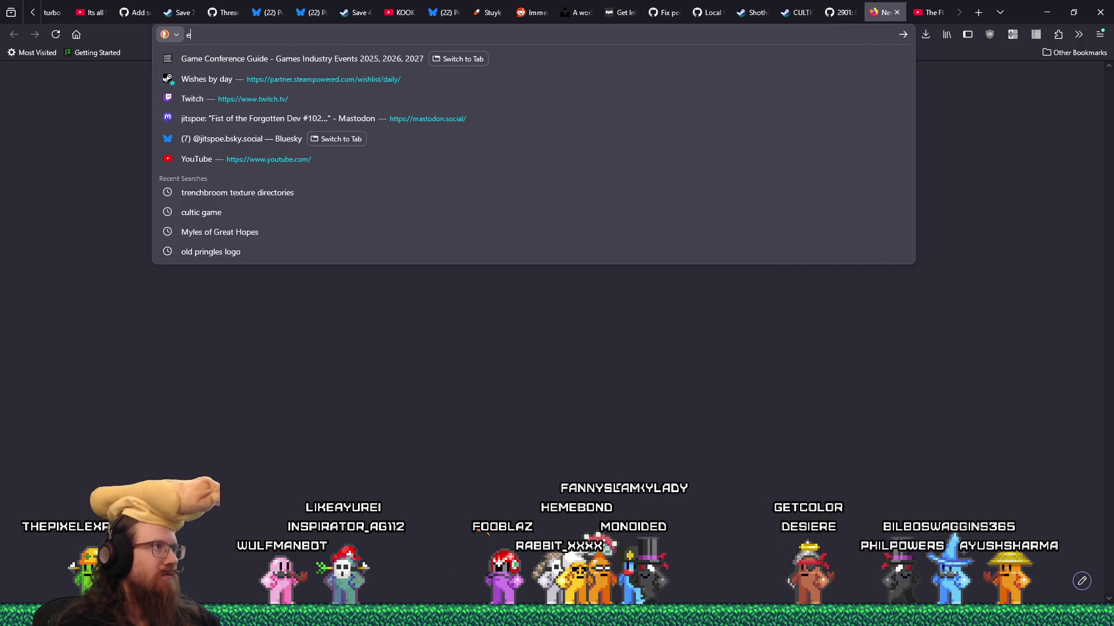
text(ericw)
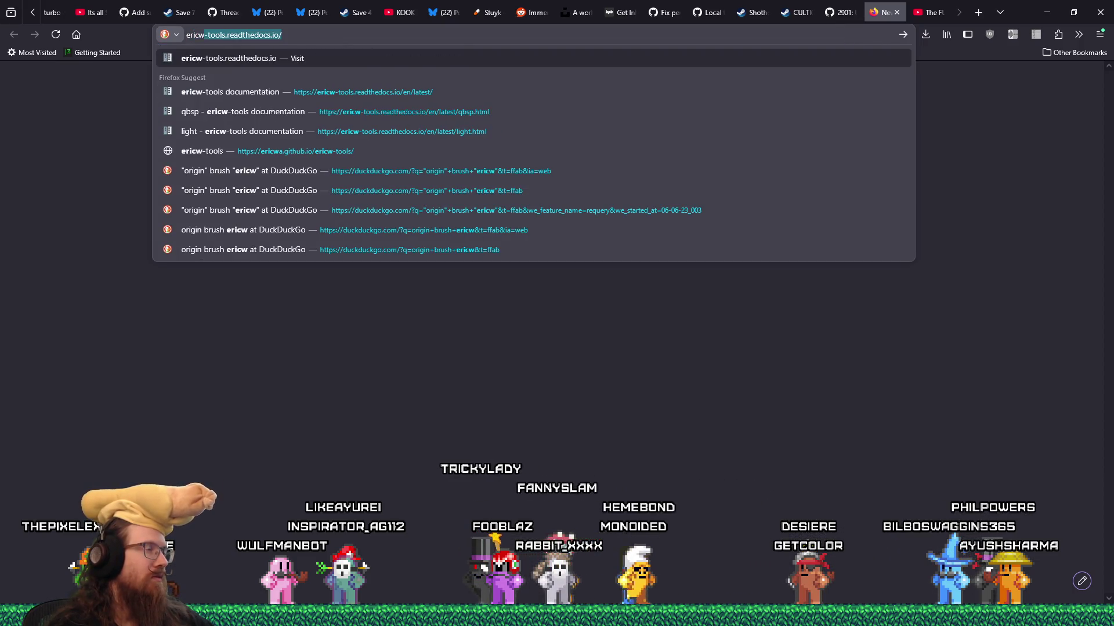
text( do)
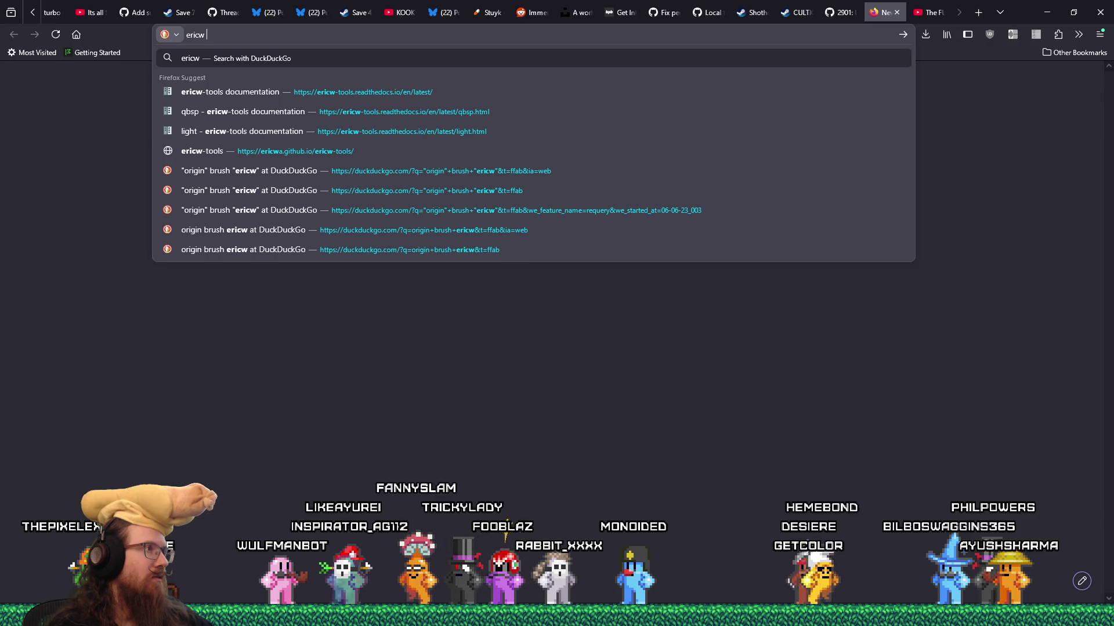
text(n't write textures)
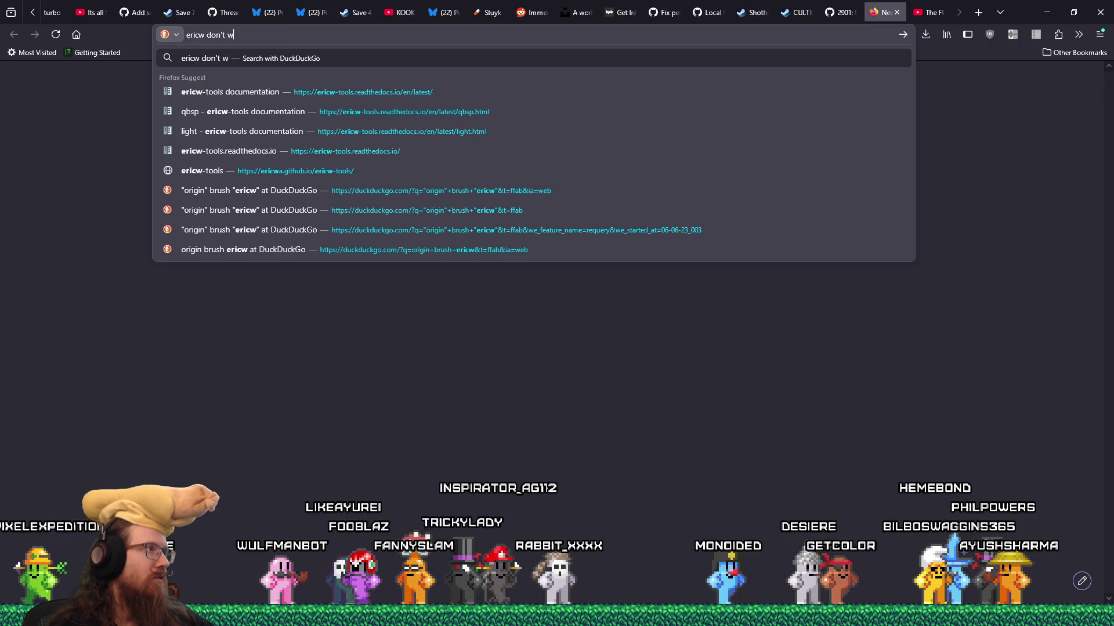
key(Return)
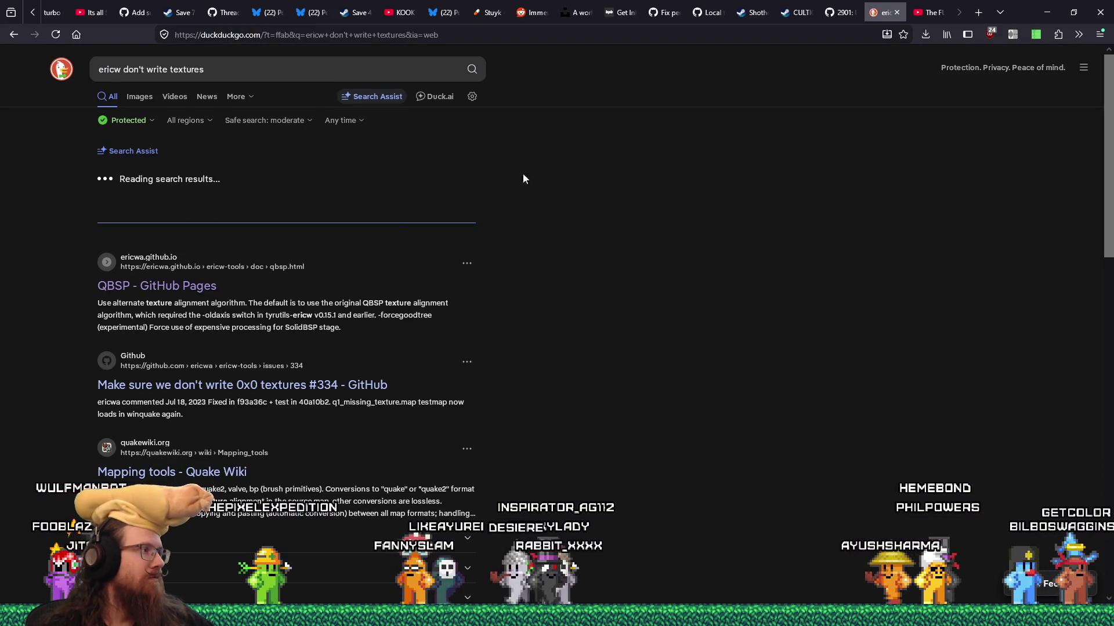
click(174, 285)
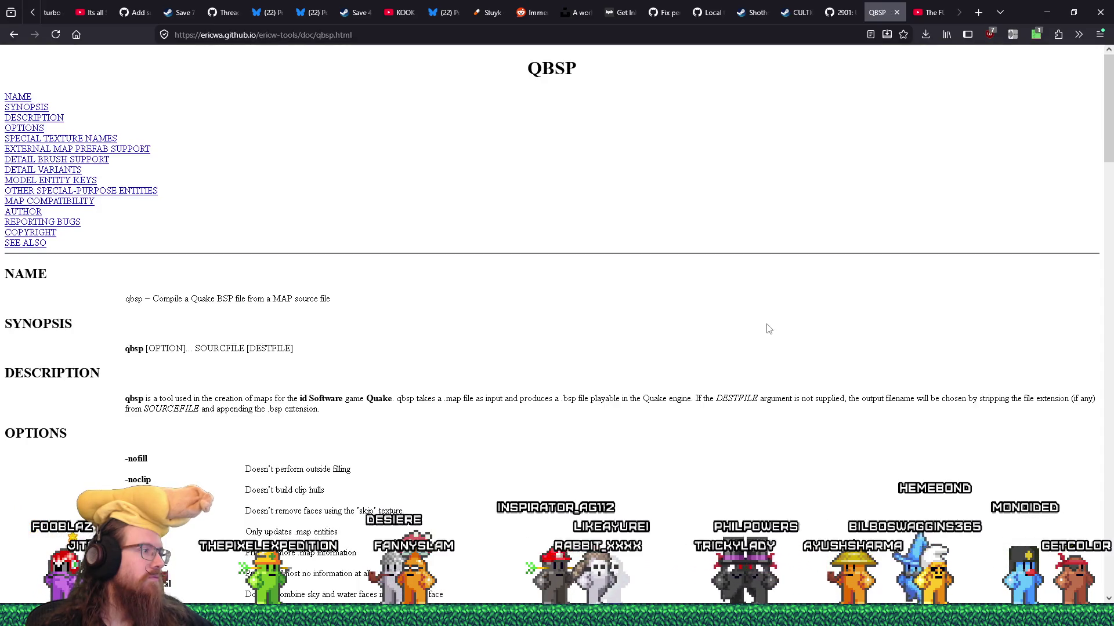
Find 'texture' on the QBSP page and step through all 23 matches until the search wraps to the top
scroll(767, 327, down, 3)
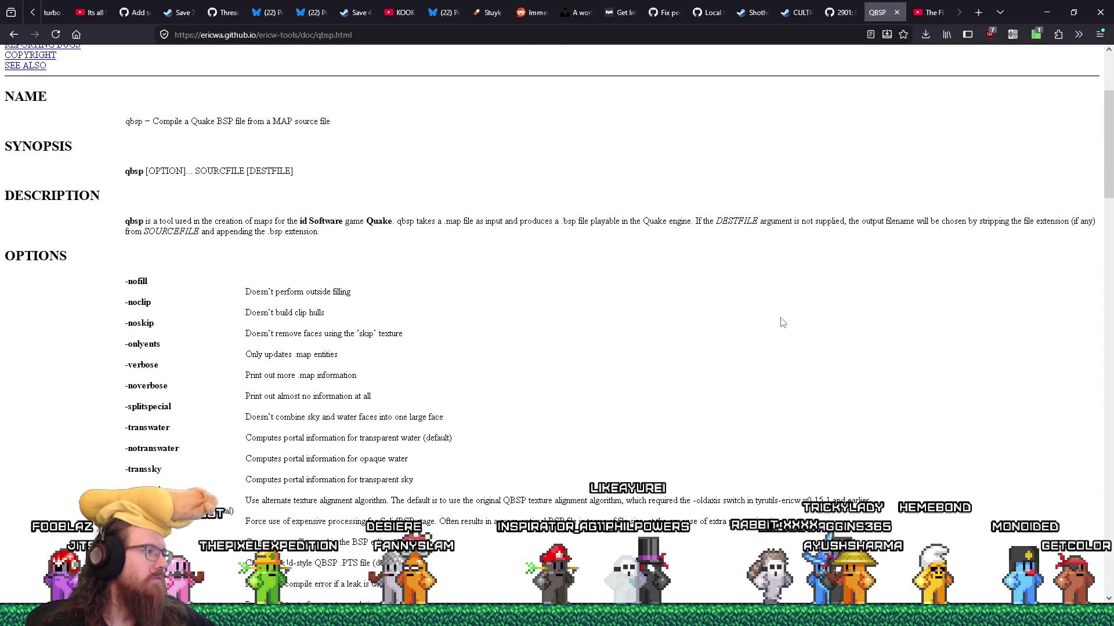
key(ctrl+f)
text(texture)
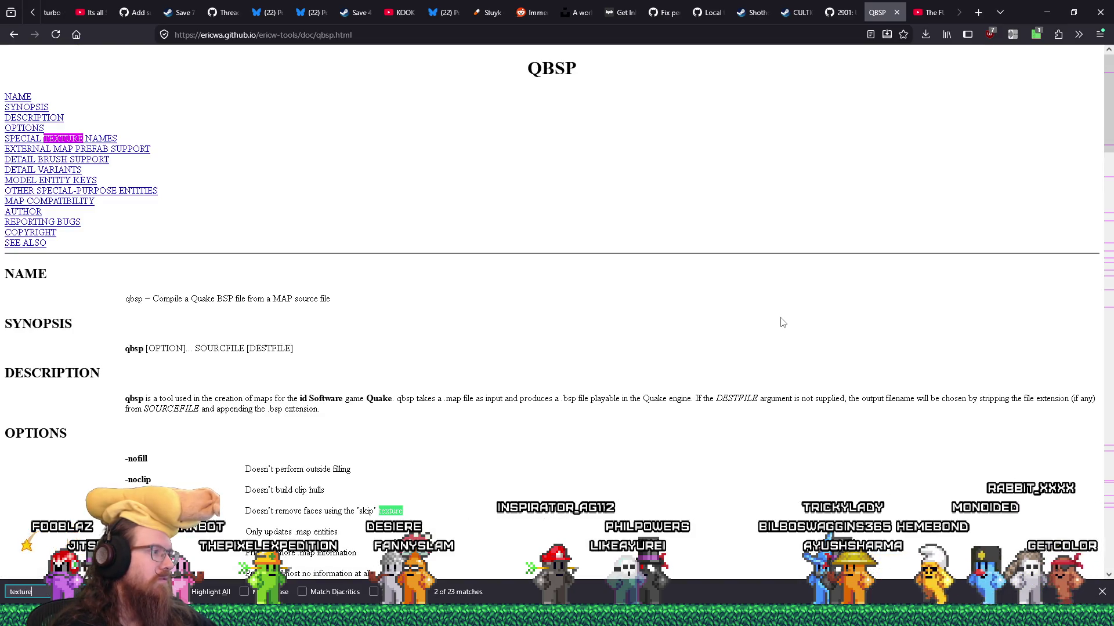
key(Return)
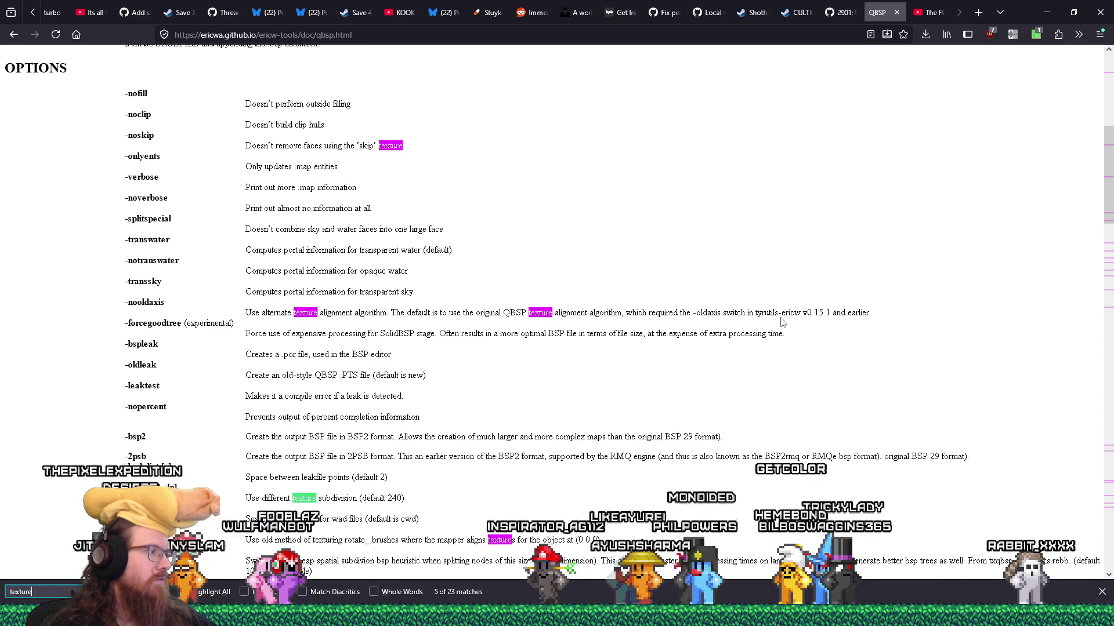
key(Return)
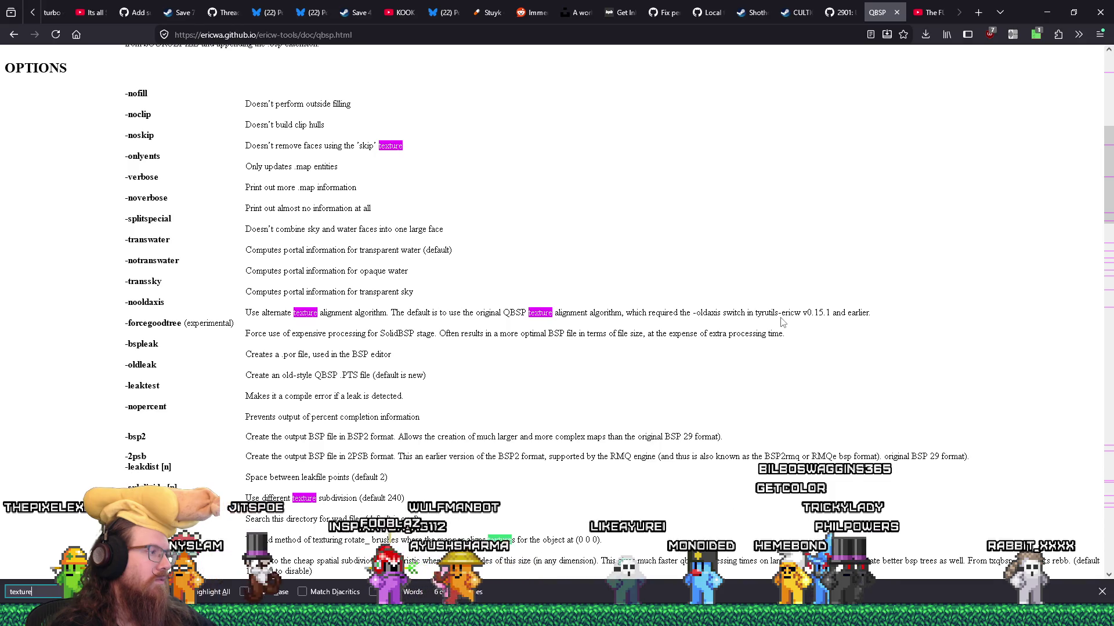
key(Return)
key(Return)
key(Return)
key(Return)
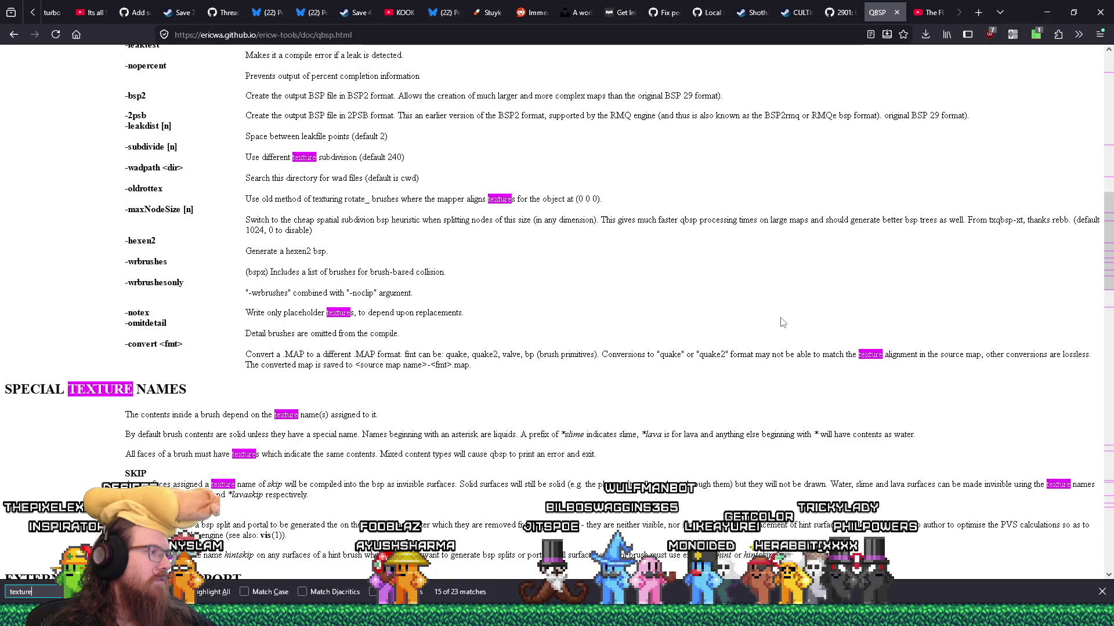
key(Return)
key(Return)
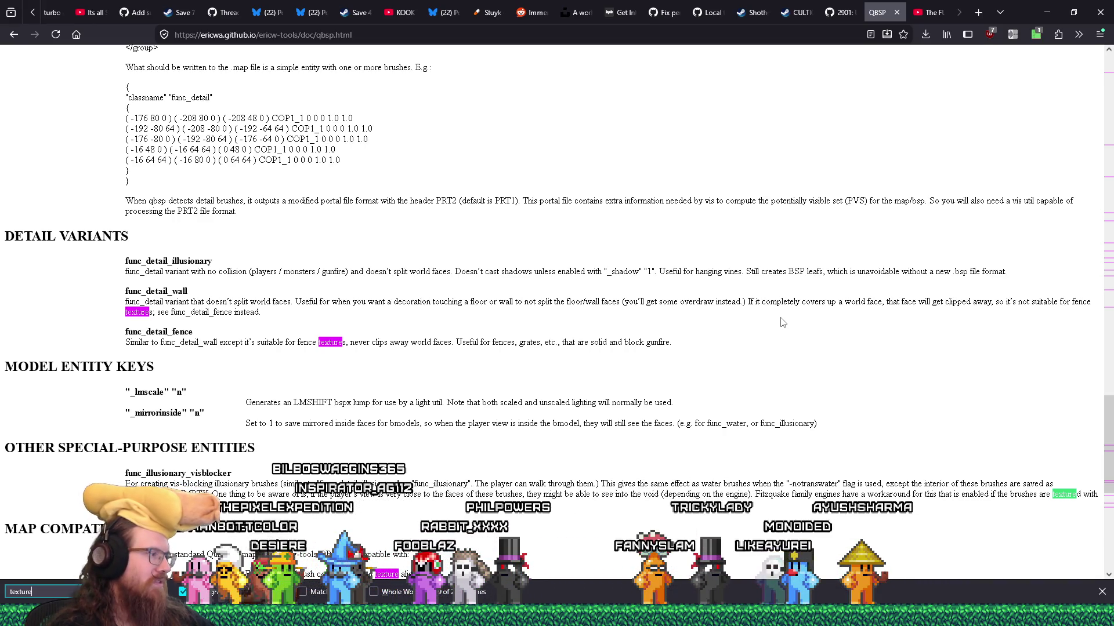
key(Return)
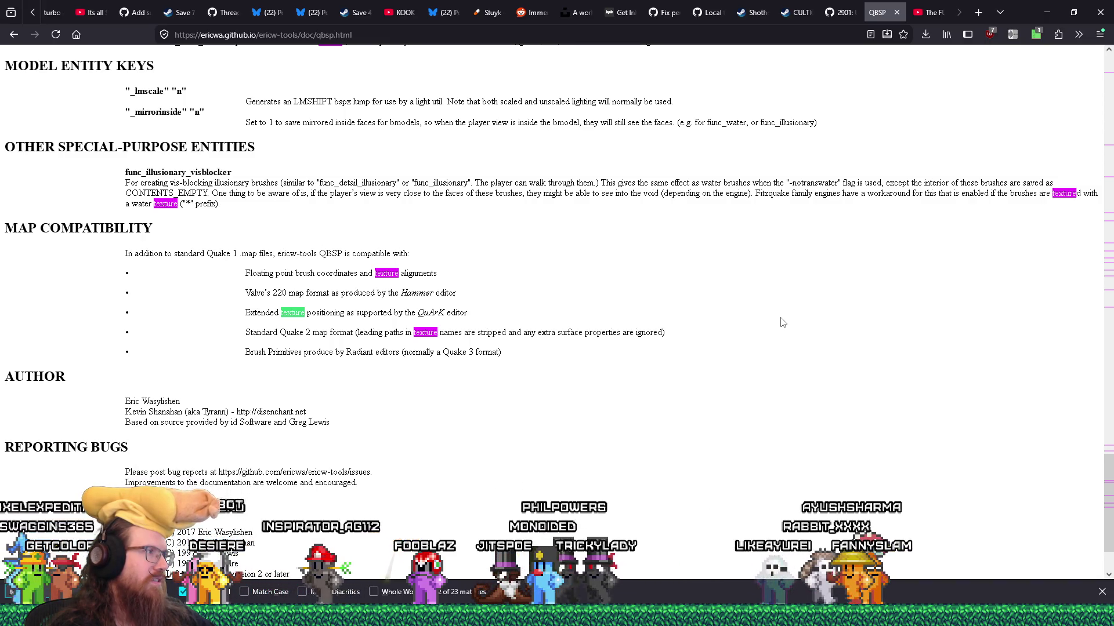
key(Return)
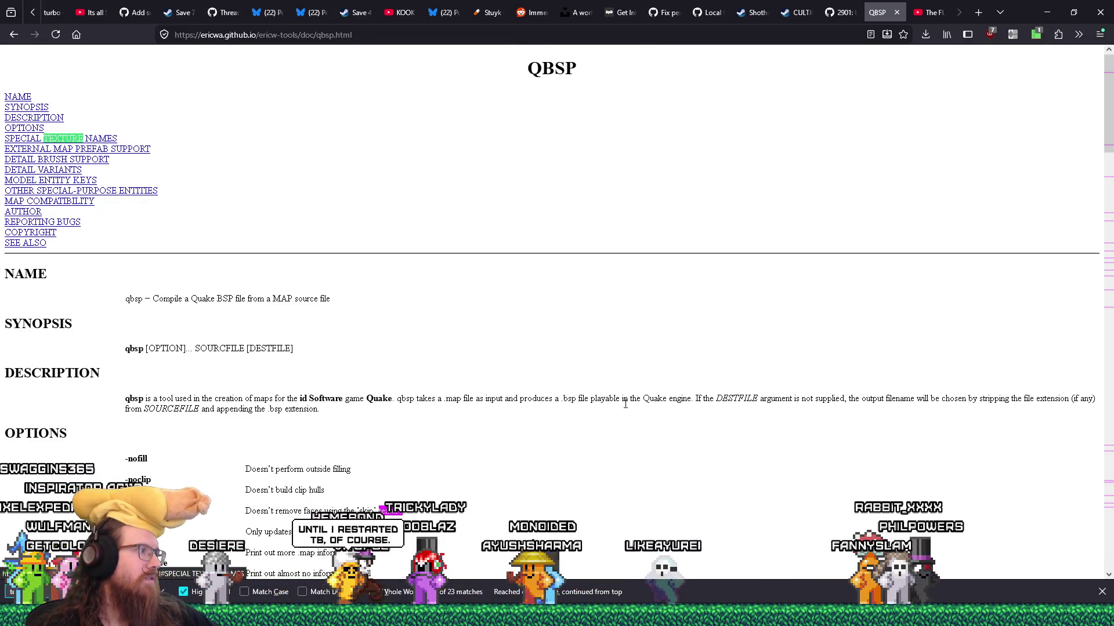
Scroll down the QBSP OPTIONS list to the -notex entry, select 'notex', and return to TrenchBroom
scroll(590, 429, down, 2)
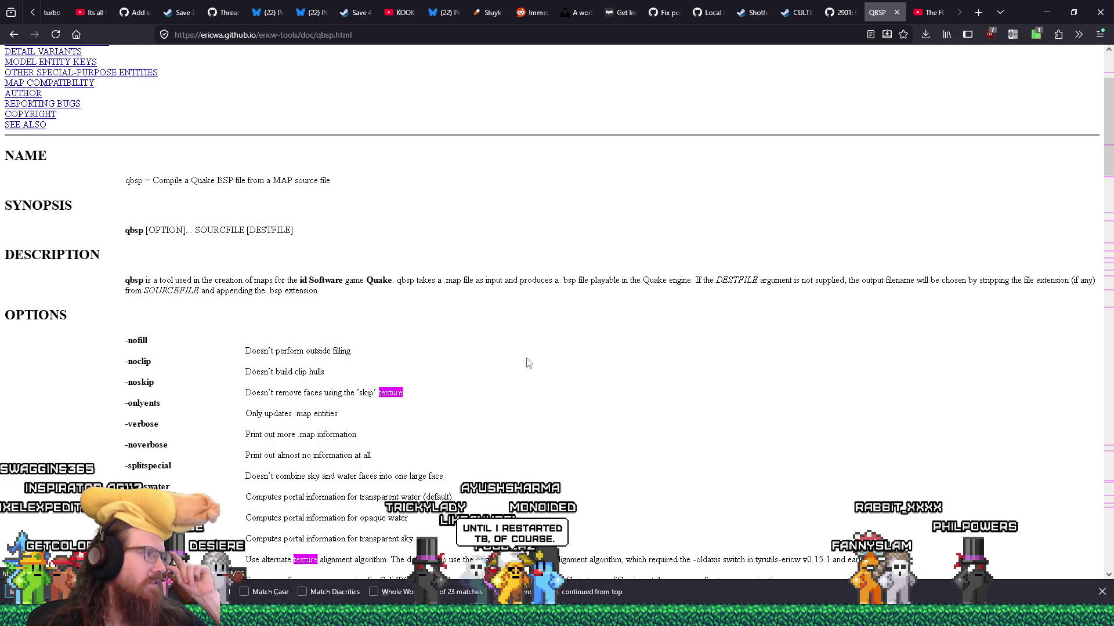
scroll(493, 373, down, 2)
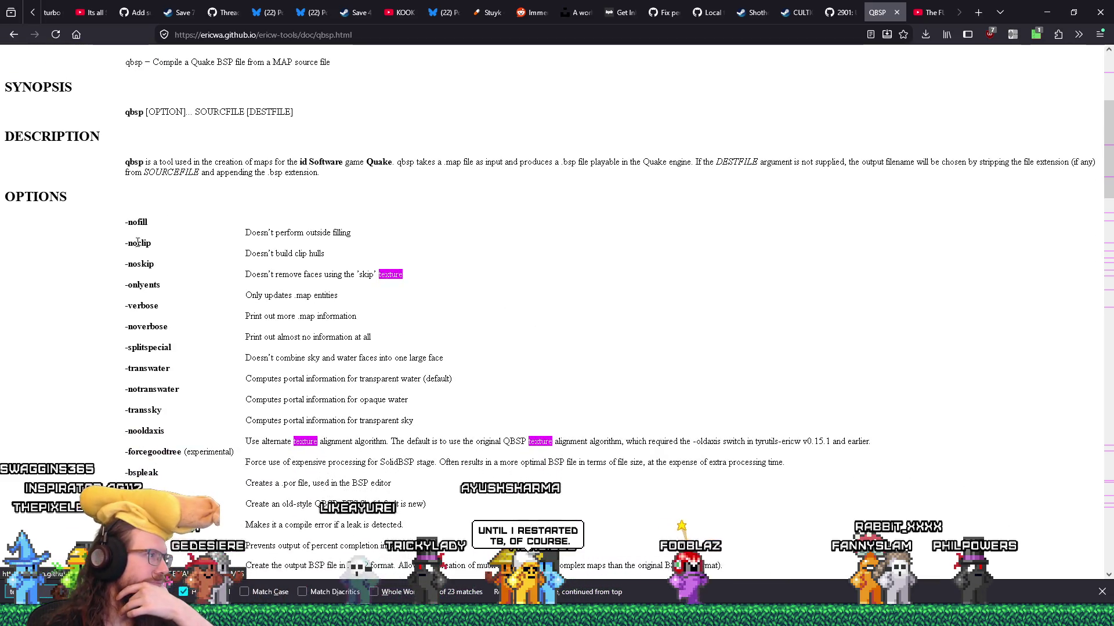
scroll(157, 325, down, 1)
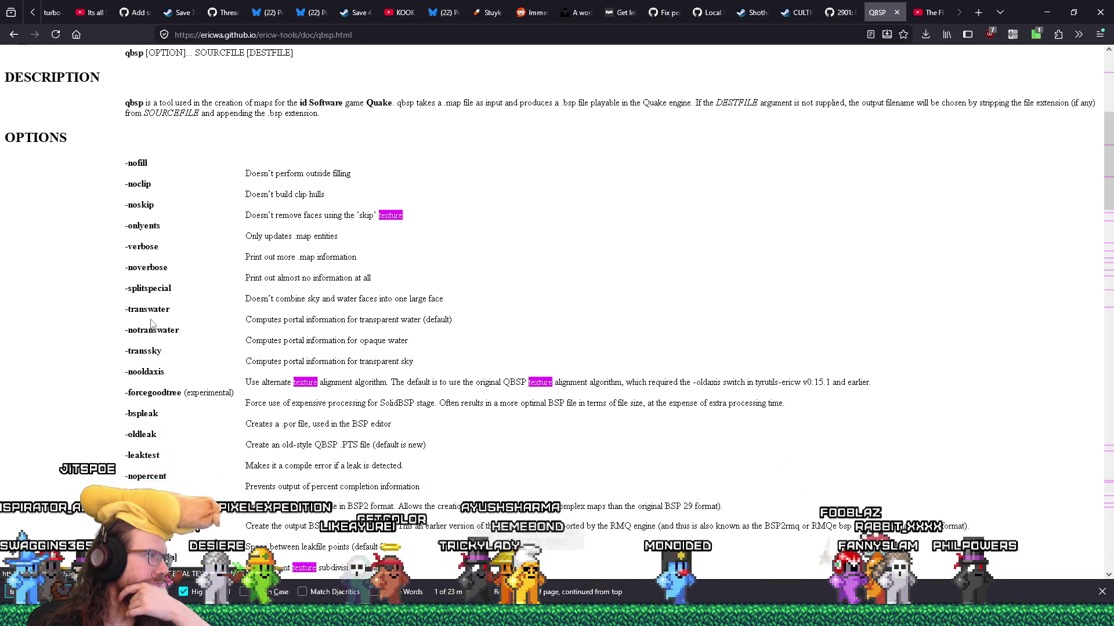
scroll(162, 357, down, 1)
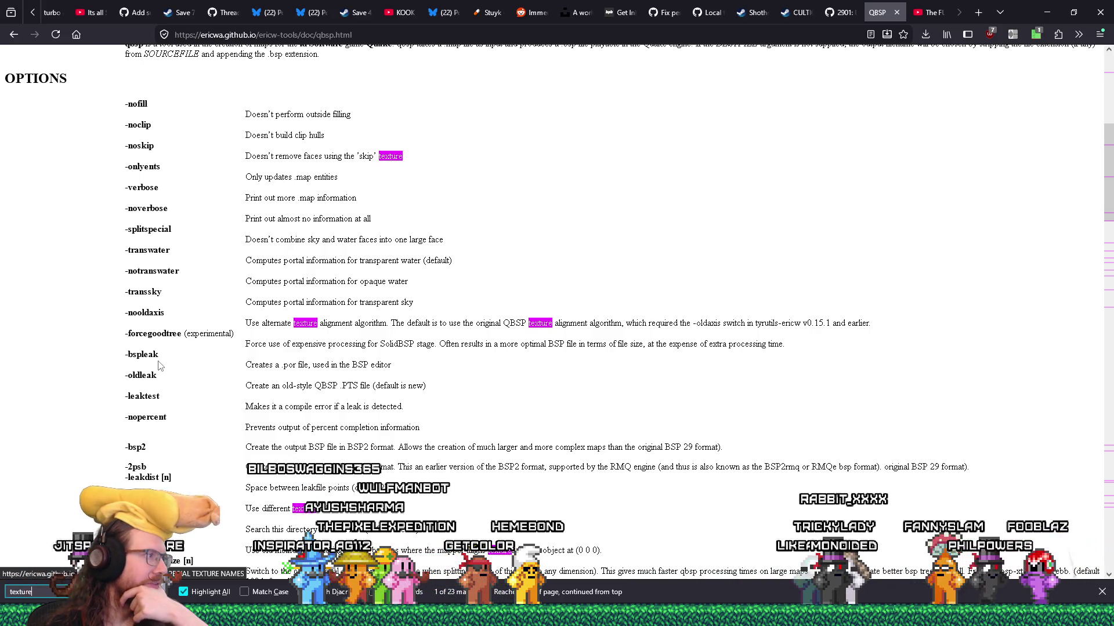
scroll(158, 341, down, 2)
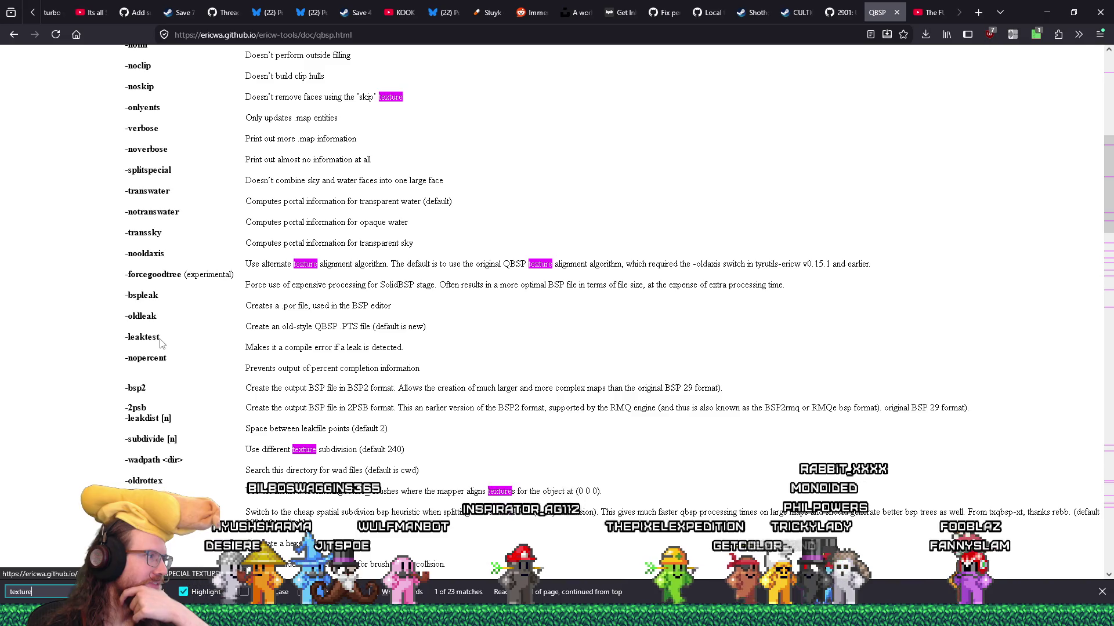
scroll(160, 343, down, 1)
scroll(160, 344, down, 1)
scroll(161, 341, down, 2)
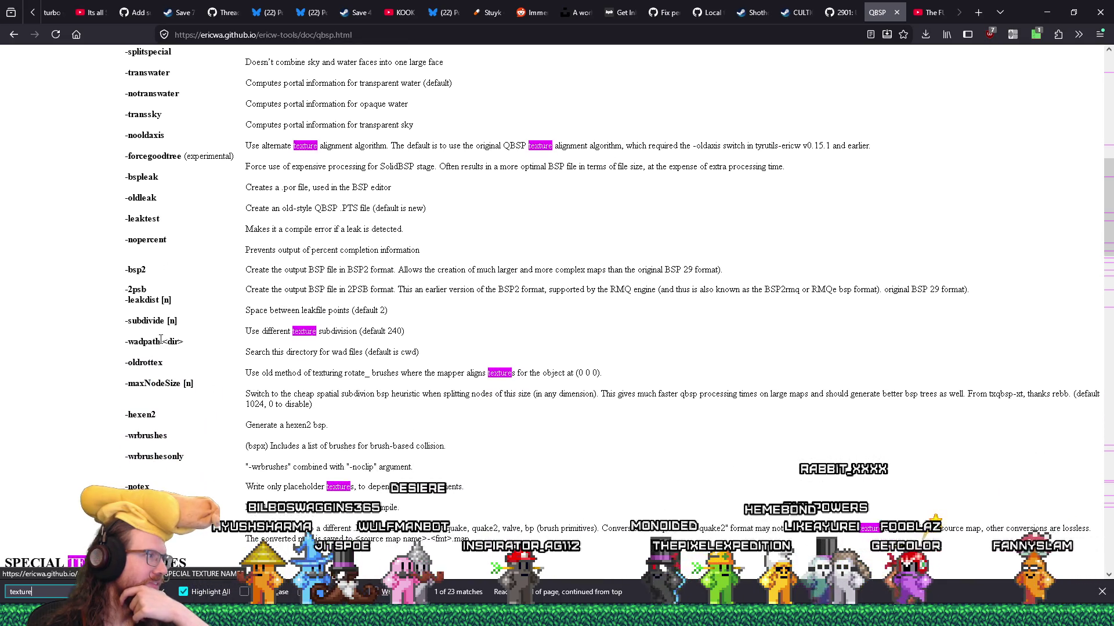
scroll(160, 341, down, 2)
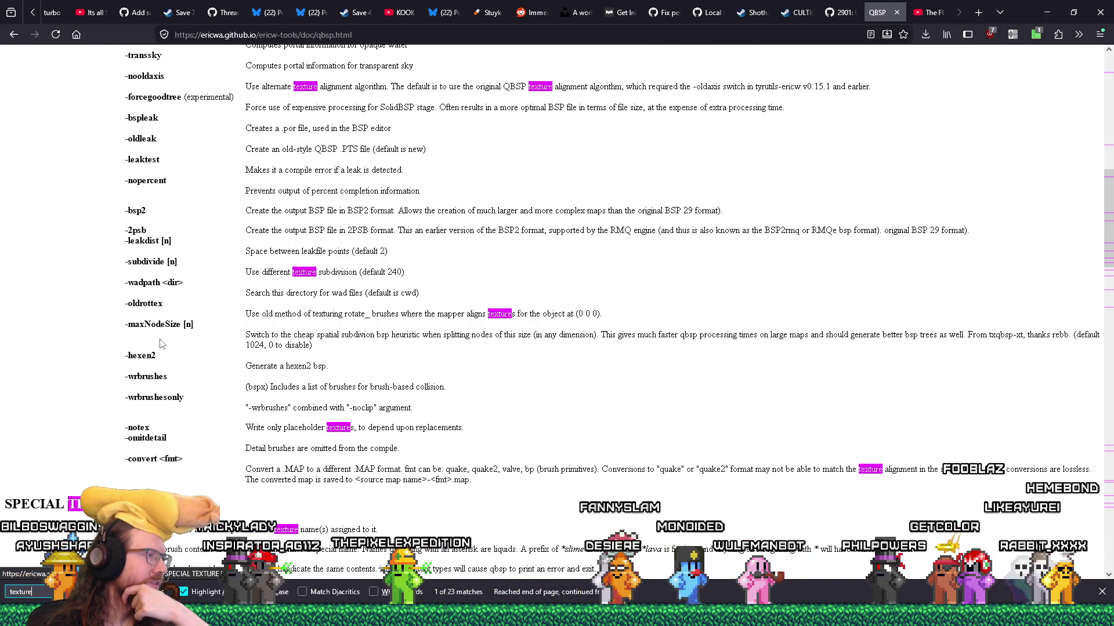
scroll(162, 344, down, 2)
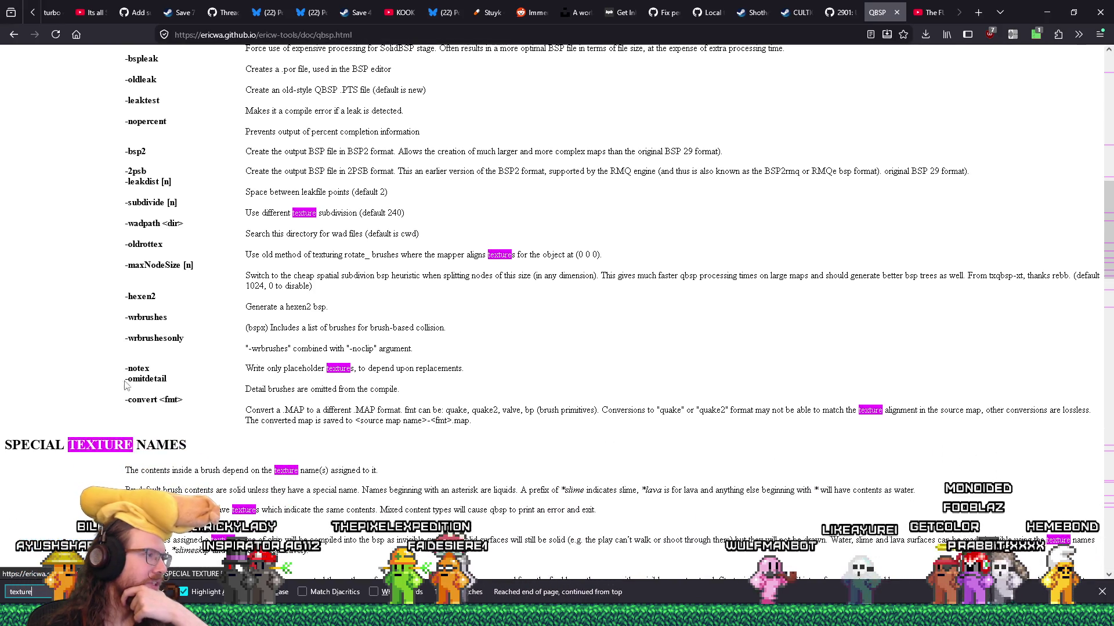
double_click(138, 369)
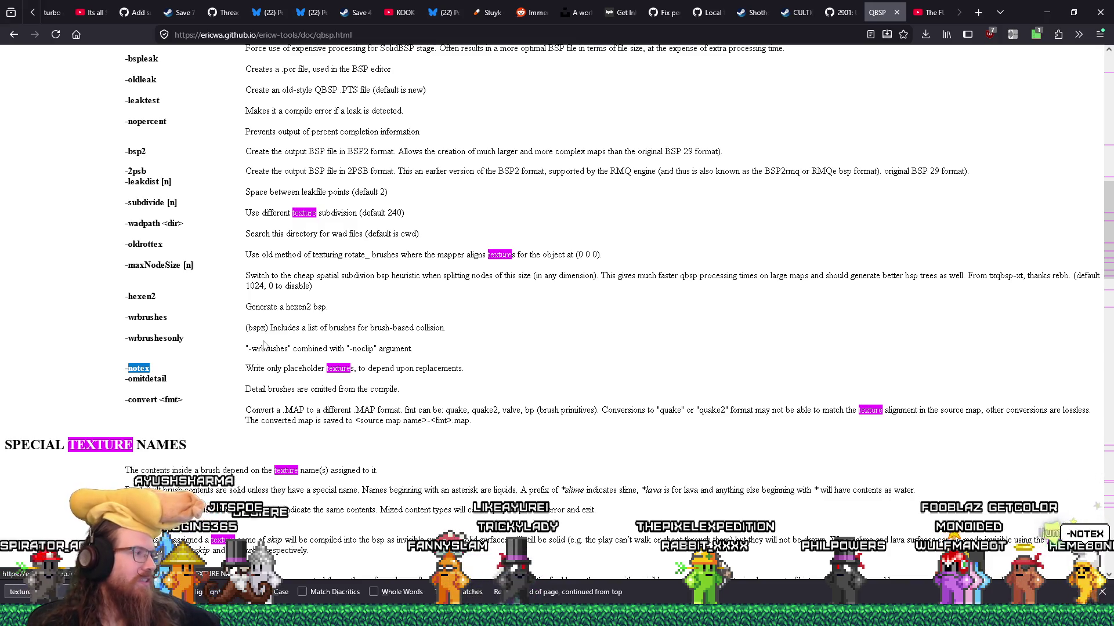
key(alt+Tab)
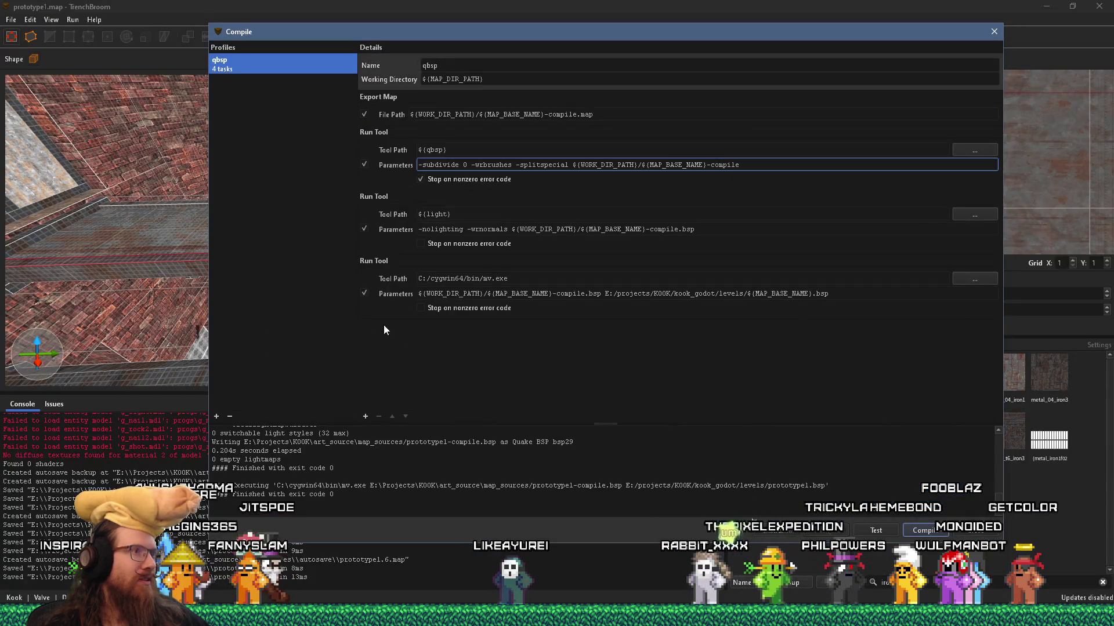
Add -notex to the qbsp Parameters before -splitspecial and recompile the map
text(-notex)
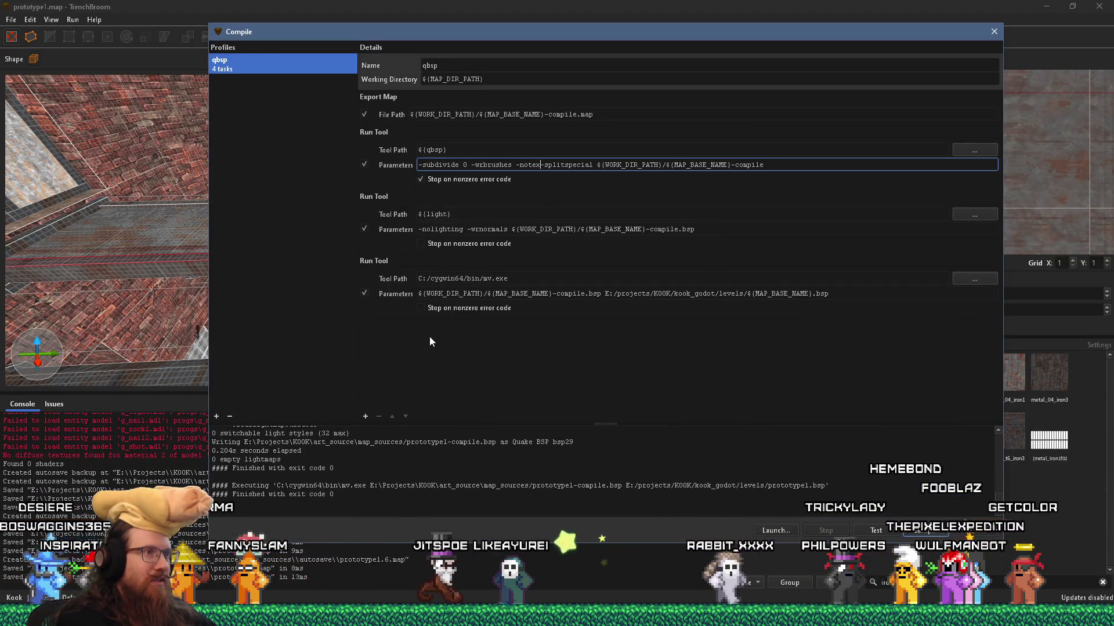
click(925, 530)
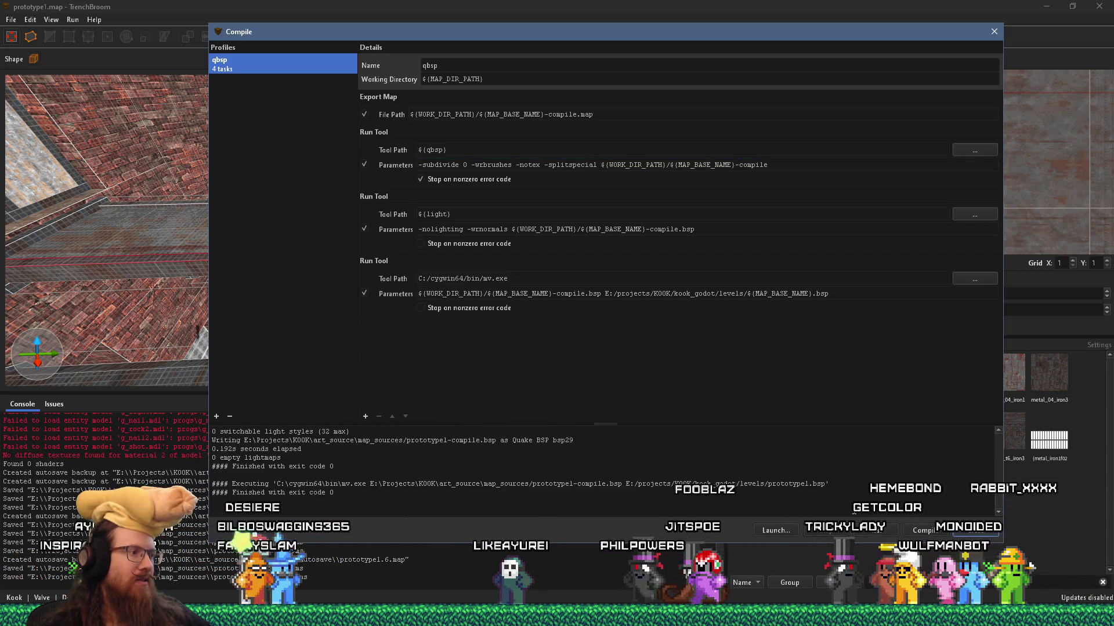
key(alt+Tab)
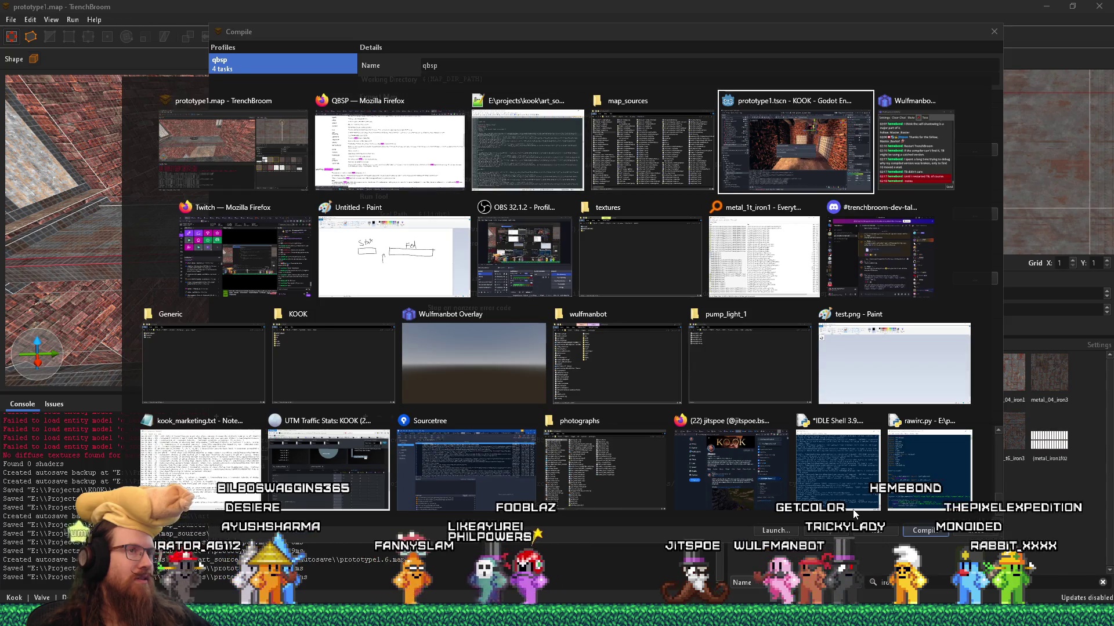
Zoom out and orbit the Godot viewport to face the brick cage wall, then select the CageLightWall7 lamp
scroll(712, 301, down, 5)
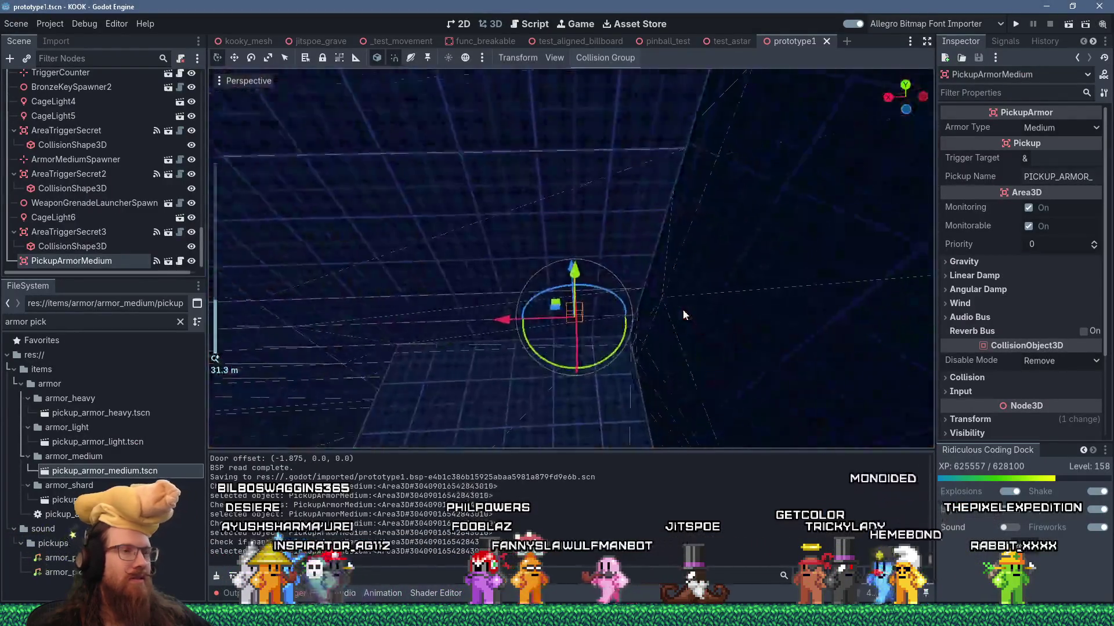
drag(590, 301, 643, 306)
mouse_move(639, 303)
mouse_down()
mouse_move(682, 288)
mouse_move(748, 292)
mouse_move(705, 288)
mouse_move(695, 304)
mouse_move(682, 272)
mouse_move(928, 287)
mouse_move(836, 296)
mouse_move(758, 280)
mouse_move(724, 252)
mouse_move(765, 248)
mouse_move(752, 240)
mouse_move(712, 249)
mouse_up()
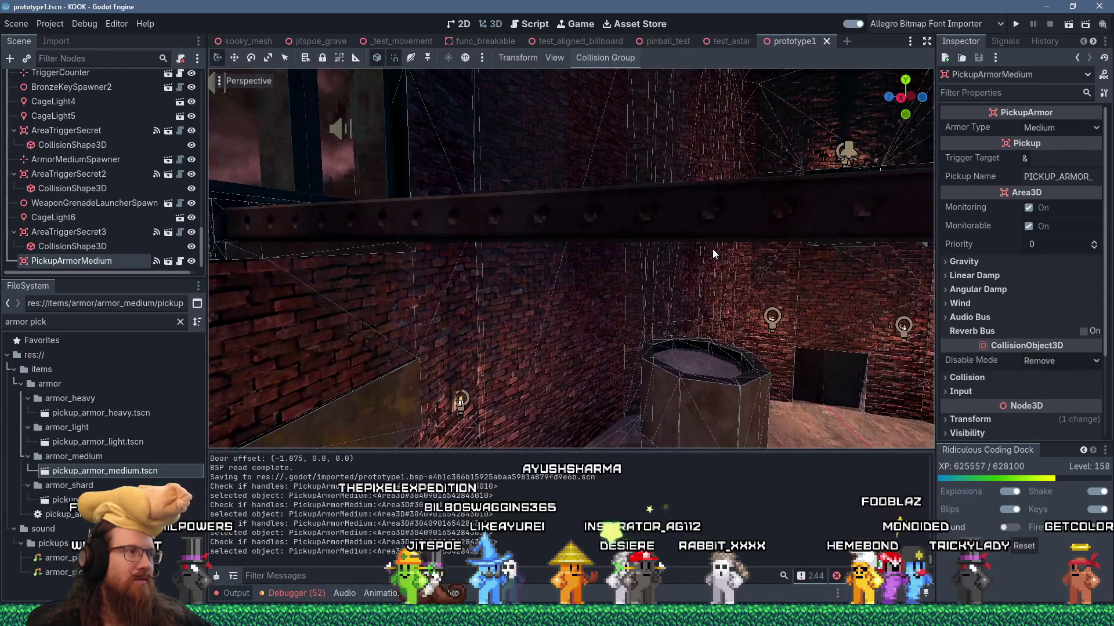
mouse_move(505, 235)
mouse_down()
mouse_move(579, 235)
mouse_move(534, 238)
mouse_move(562, 234)
mouse_move(562, 269)
mouse_move(636, 279)
mouse_move(548, 285)
mouse_move(609, 294)
mouse_move(498, 286)
mouse_move(615, 293)
mouse_move(629, 272)
mouse_move(528, 284)
mouse_move(684, 301)
mouse_move(600, 276)
mouse_move(568, 285)
mouse_up()
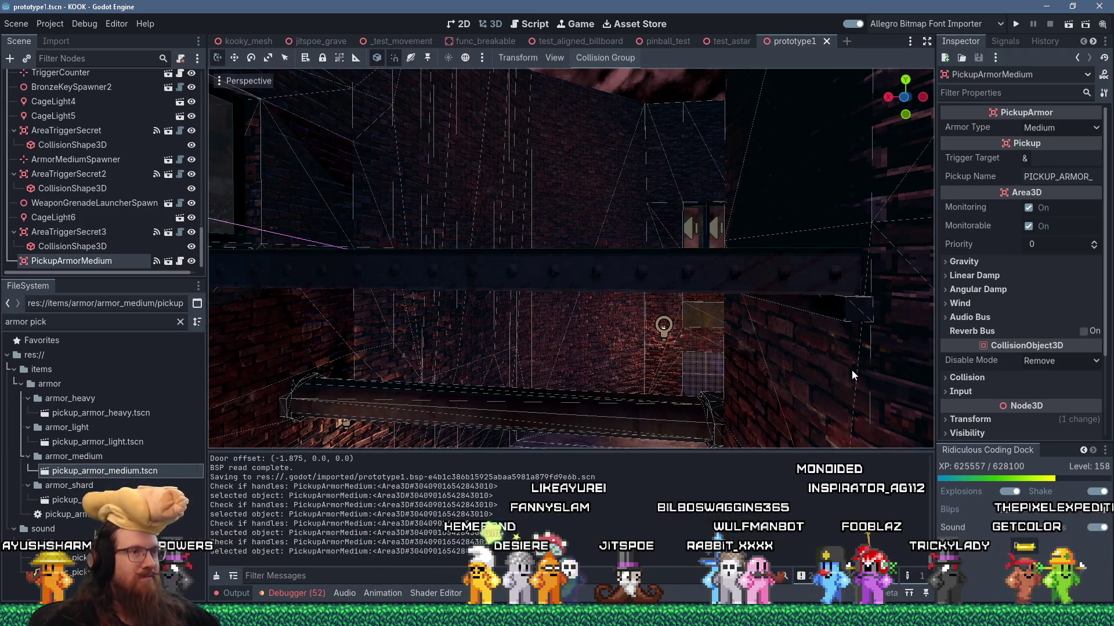
mouse_move(851, 370)
mouse_down()
mouse_move(801, 382)
mouse_move(667, 345)
mouse_move(500, 237)
mouse_move(488, 341)
mouse_move(638, 316)
mouse_move(642, 297)
mouse_move(654, 300)
mouse_move(486, 284)
mouse_move(472, 312)
mouse_move(481, 261)
mouse_move(567, 297)
mouse_move(660, 298)
mouse_move(683, 265)
mouse_move(722, 263)
mouse_move(554, 251)
mouse_move(575, 262)
mouse_move(500, 311)
mouse_move(467, 317)
mouse_up()
click(531, 287)
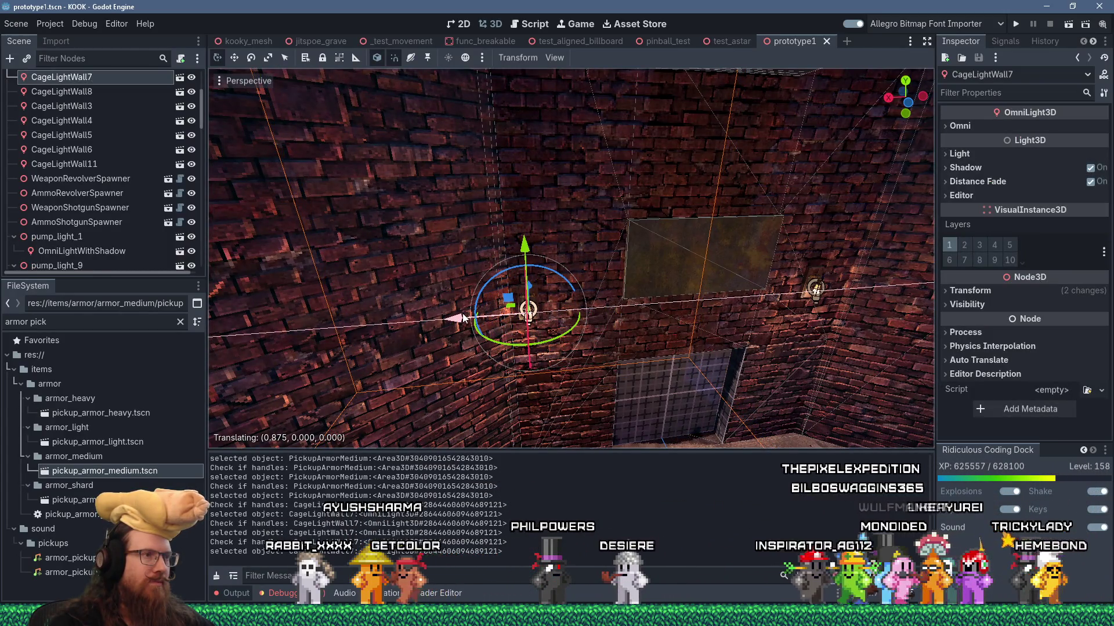
Slide CageLightWall7, CageLightWall8 and CageLightWall6 along the cage wall with their gizmo arrows
mouse_move(465, 317)
mouse_down()
mouse_move(594, 319)
mouse_move(575, 321)
mouse_up()
click(661, 293)
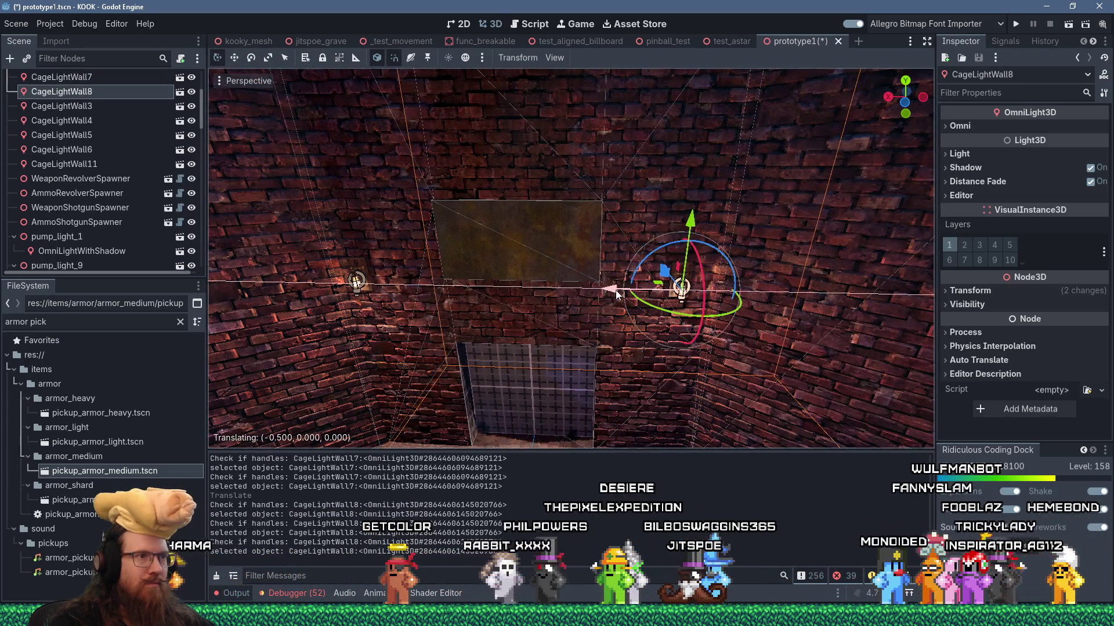
drag(626, 297, 562, 309)
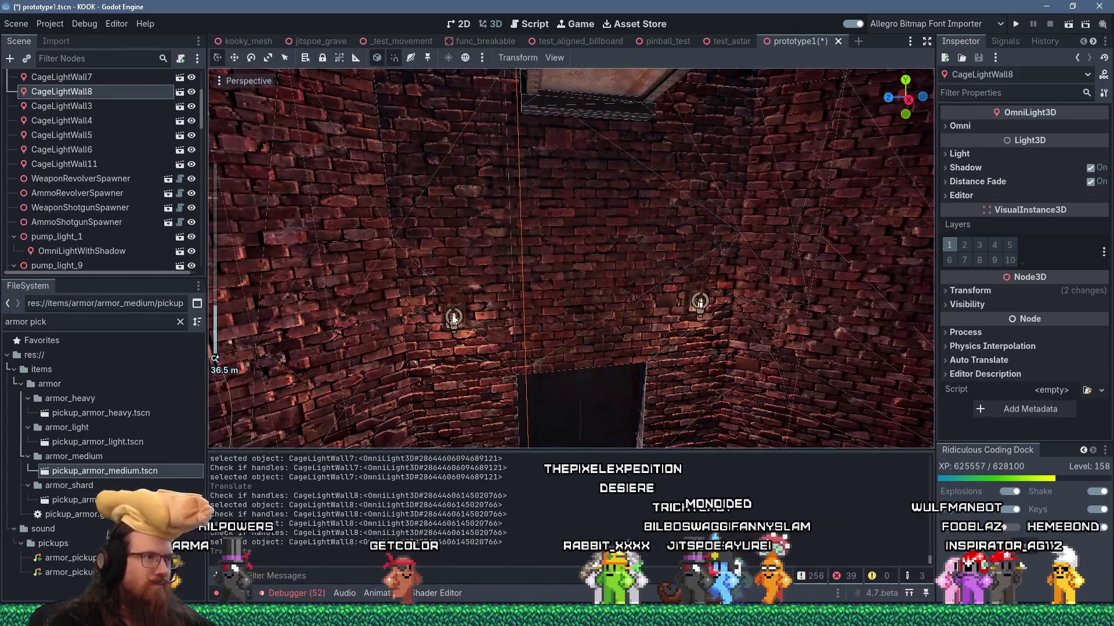
click(404, 325)
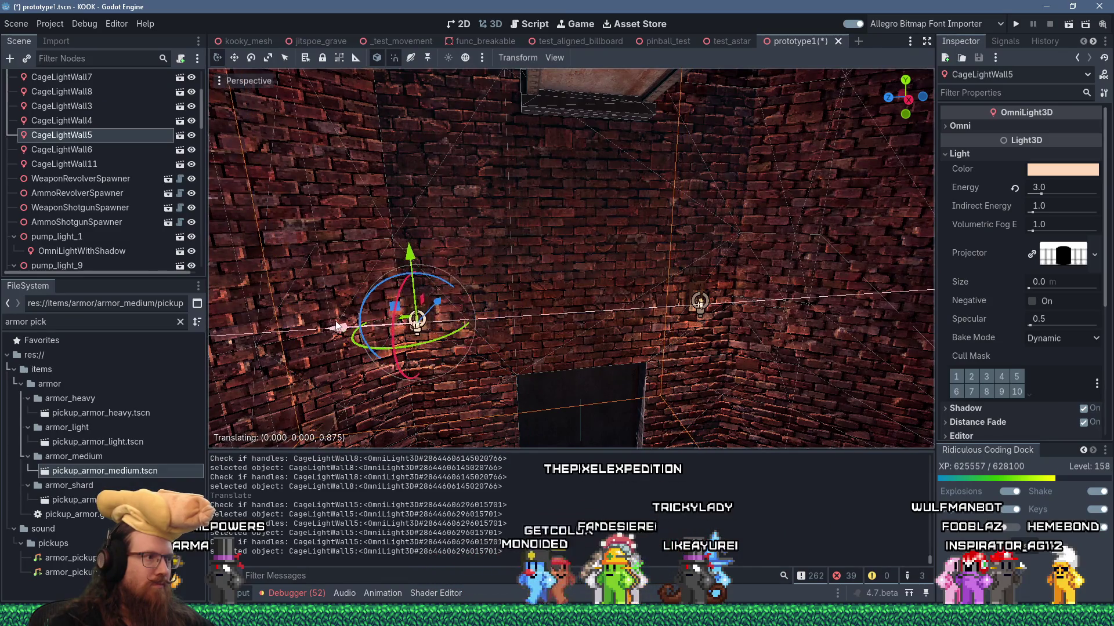
click(699, 303)
drag(456, 336, 463, 337)
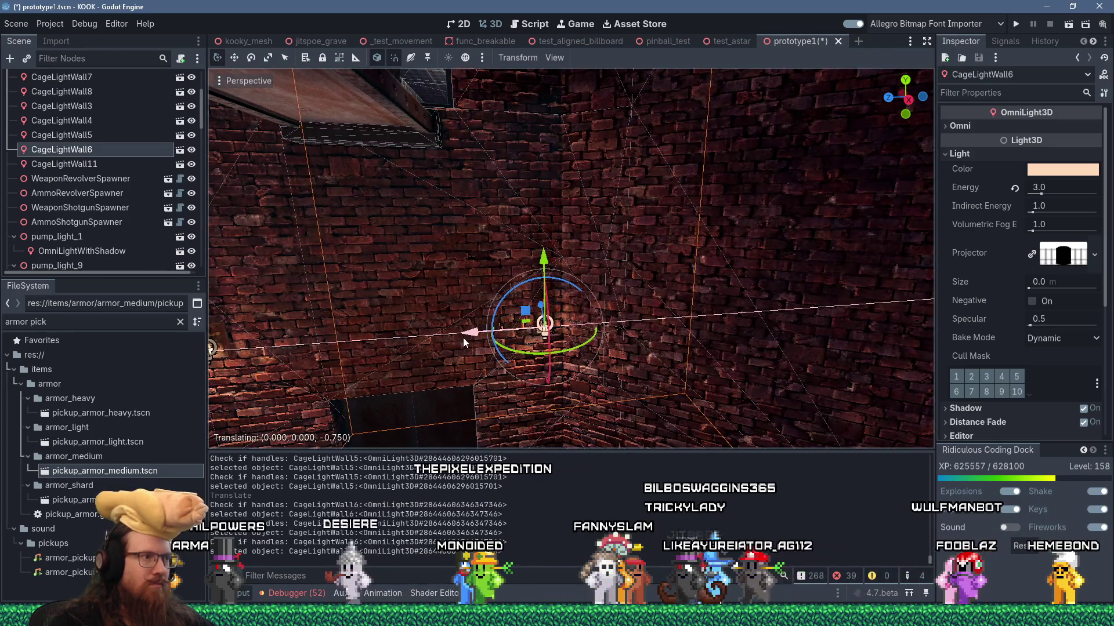
Shift CageLightWall2 0.625 units along X, then orbit toward the corridor and select the pillar lamp
scroll(468, 338, up, 3)
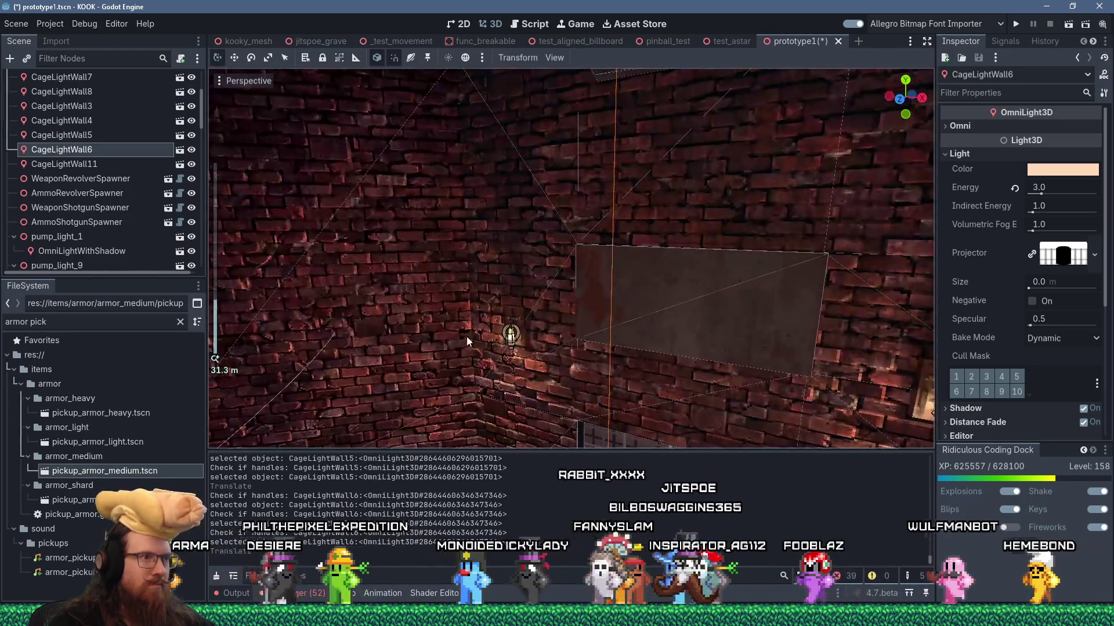
click(511, 339)
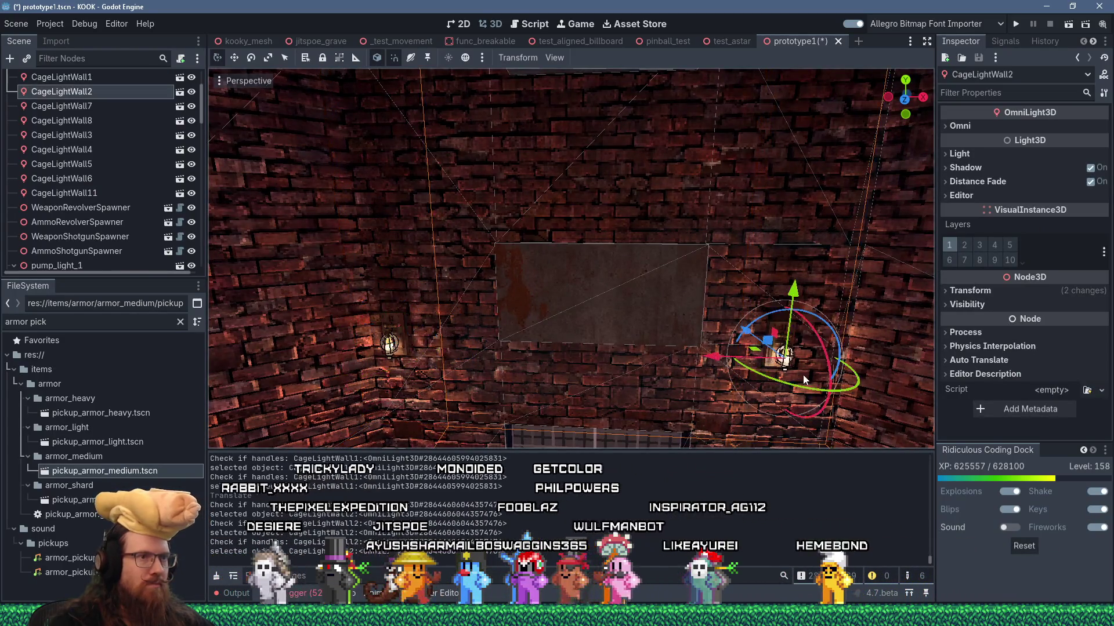
drag(805, 380, 525, 374)
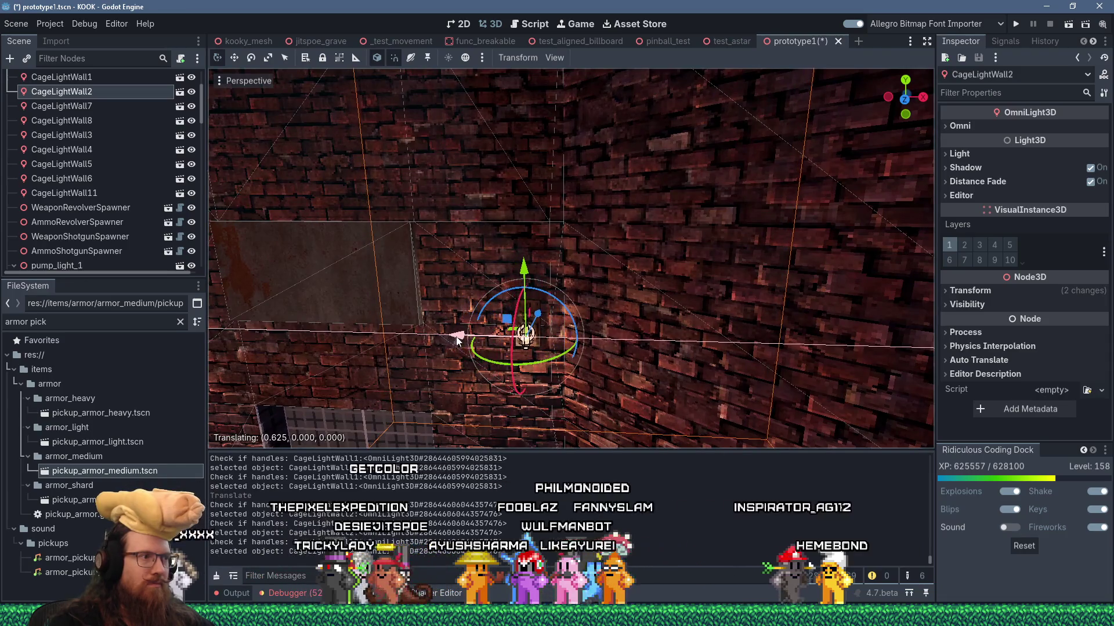
scroll(502, 331, down, 2)
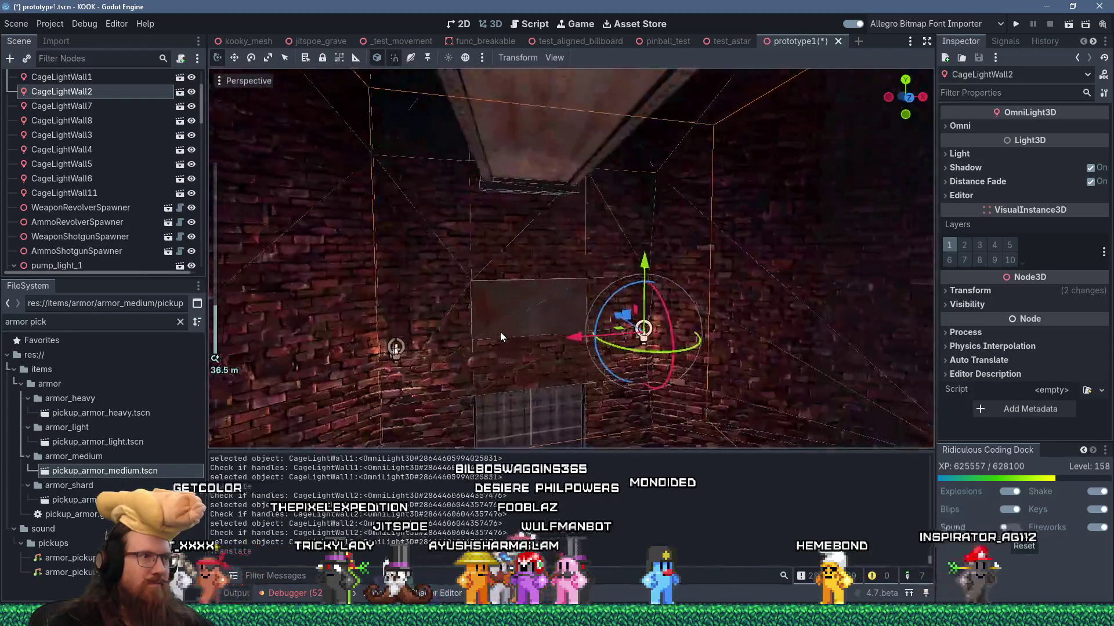
click(502, 332)
mouse_move(506, 332)
mouse_down()
mouse_move(473, 377)
mouse_move(335, 346)
mouse_move(297, 388)
mouse_move(643, 249)
mouse_move(600, 296)
mouse_move(596, 308)
mouse_move(617, 316)
mouse_move(593, 267)
mouse_up()
scroll(390, 343, up, 2)
click(576, 238)
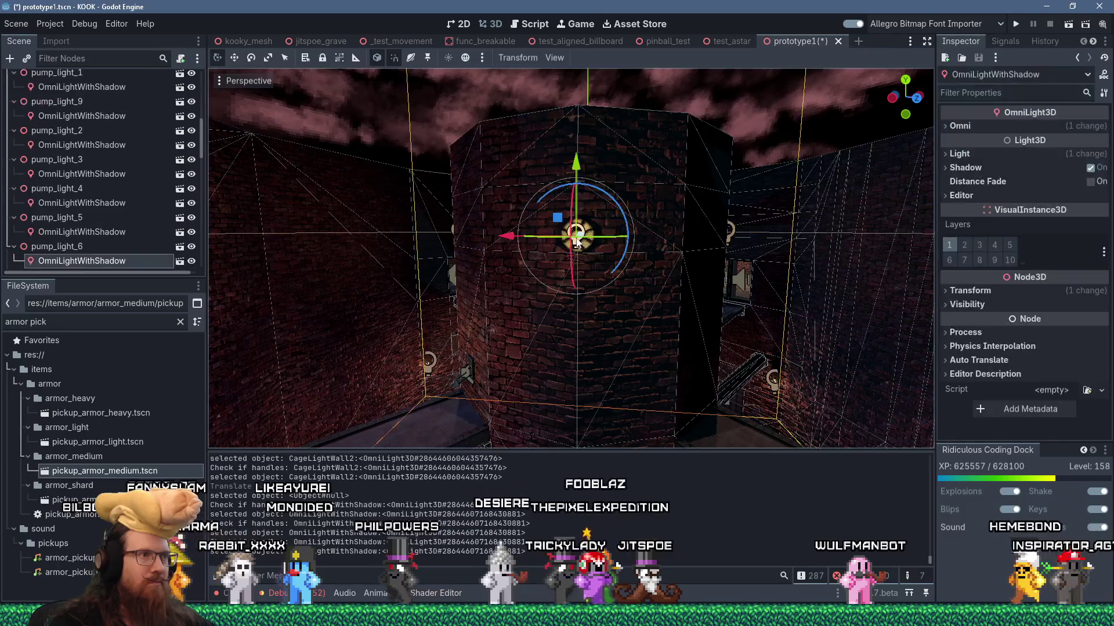
Set Energy to 3.0 on the selected pillar lamp and on pump_light_8's shadowed omni light
click(974, 154)
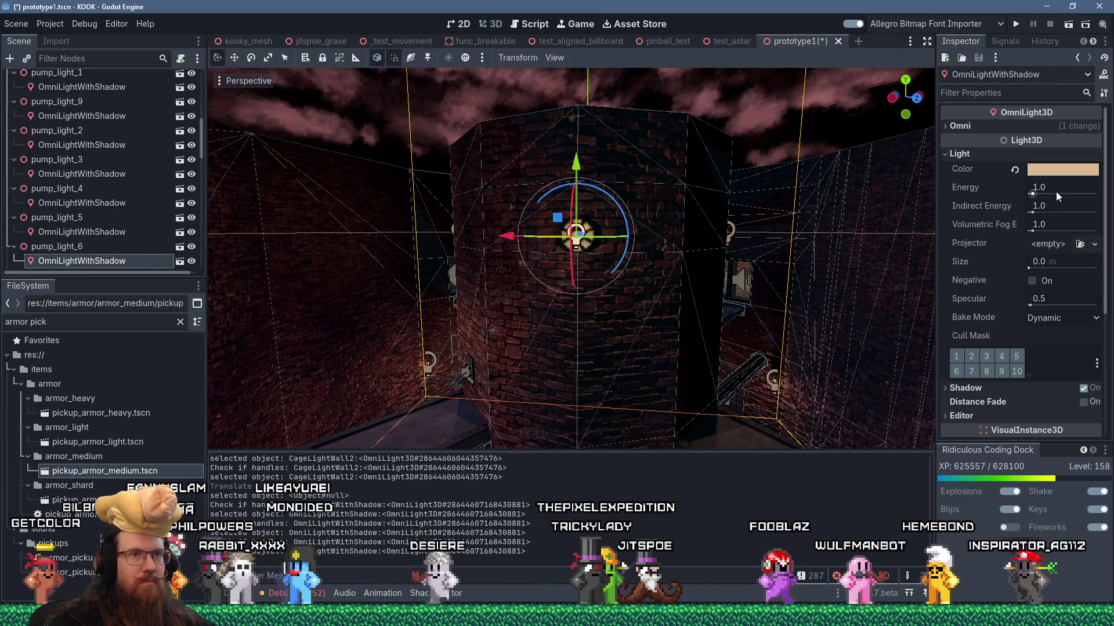
text(3)
key(Return)
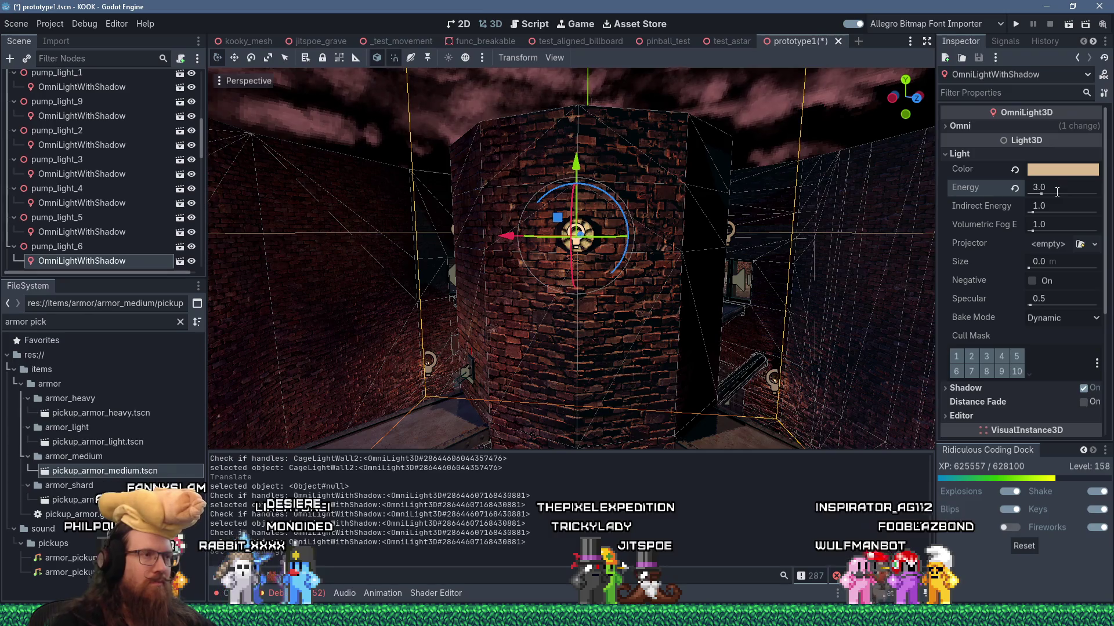
scroll(499, 254, down, 5)
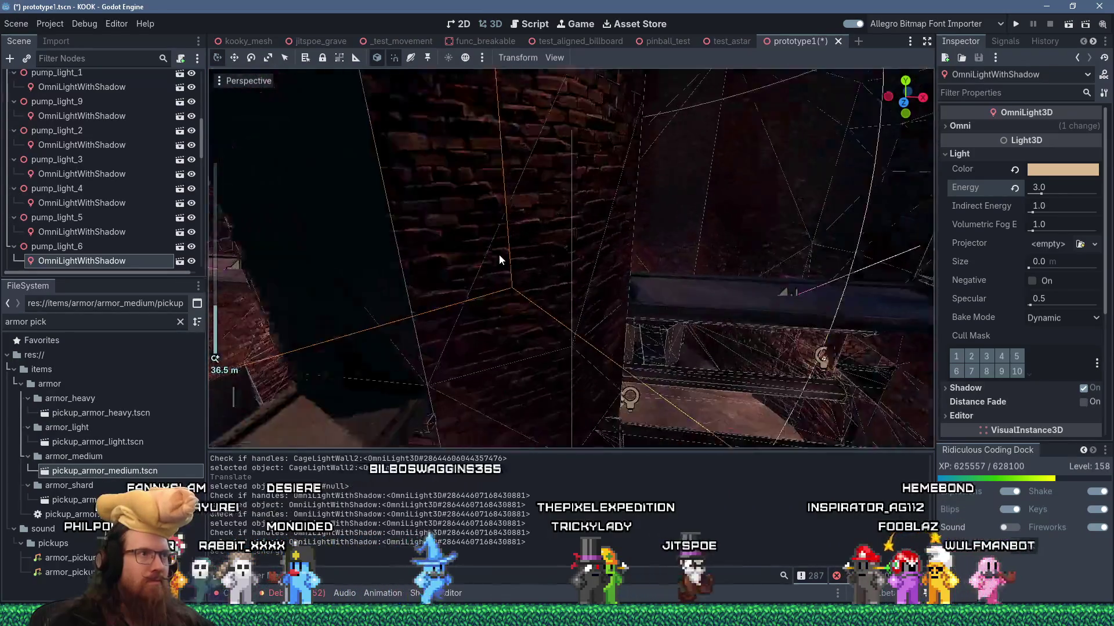
click(586, 125)
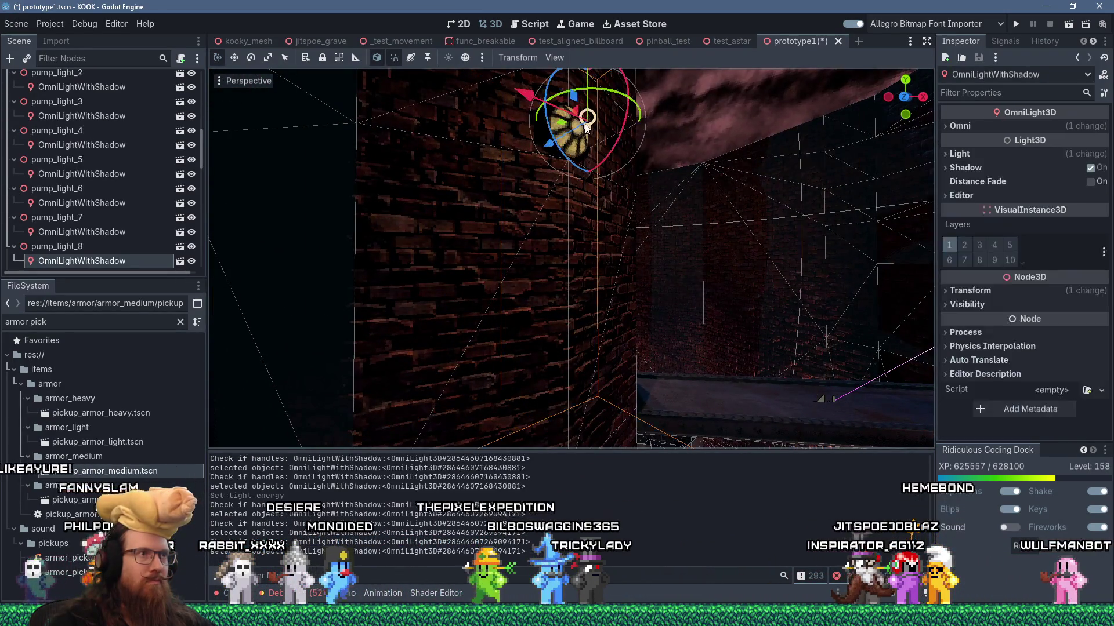
click(997, 154)
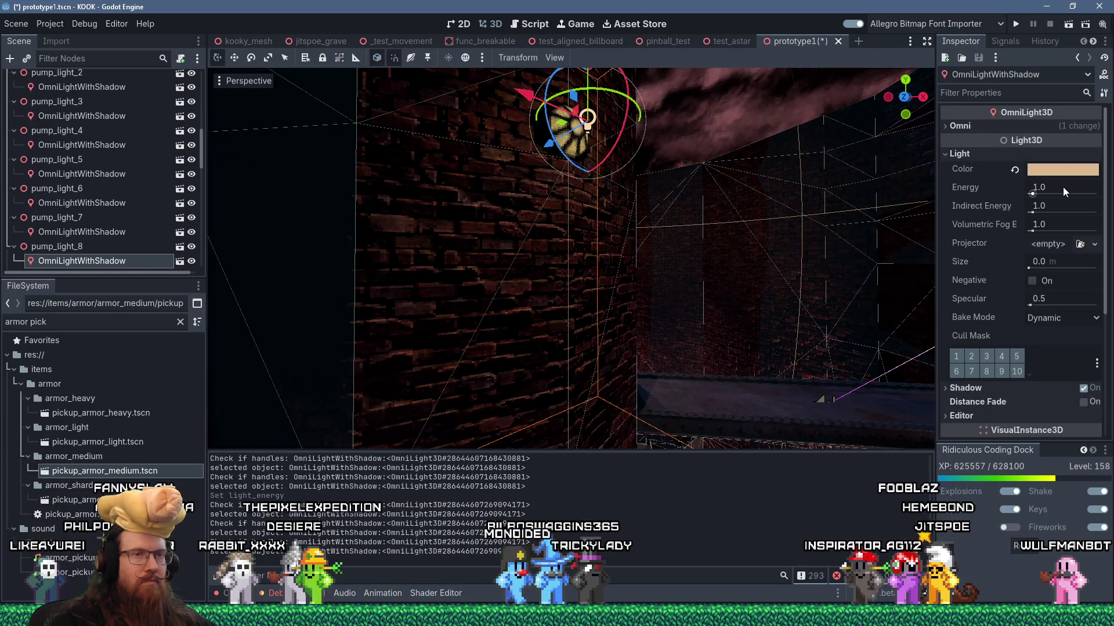
text(3)
key(Return)
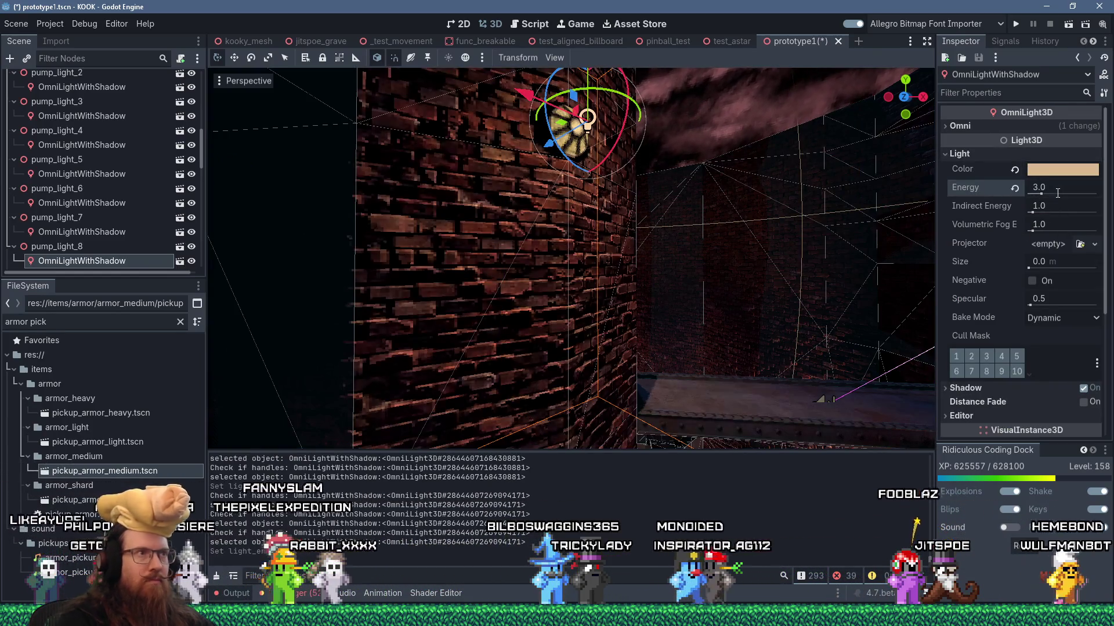
click(965, 127)
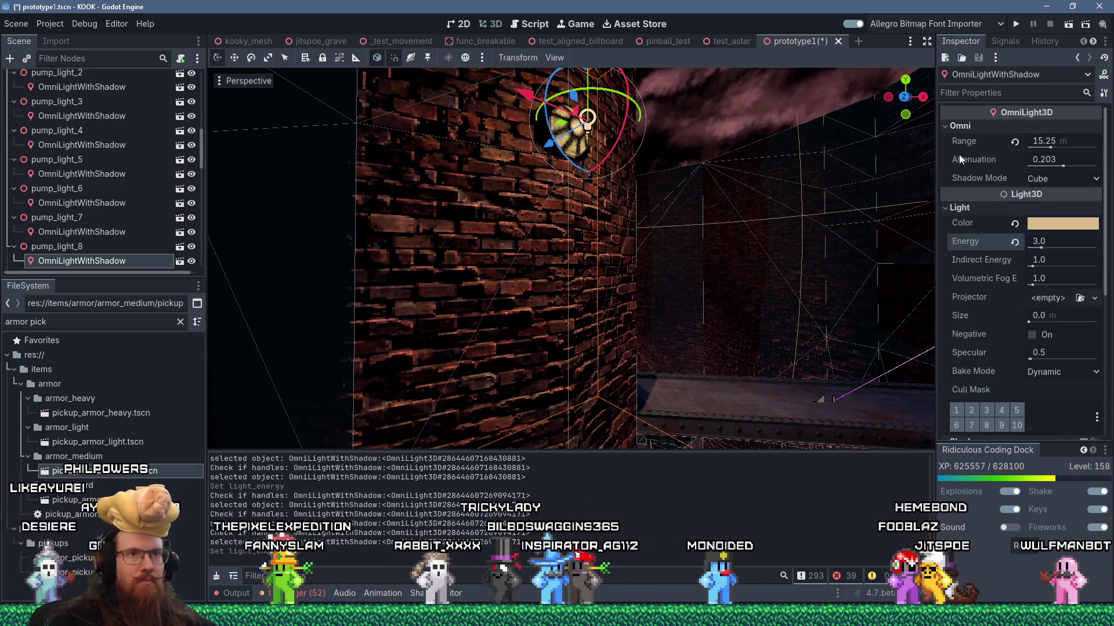
scroll(851, 208, down, 5)
scroll(764, 221, up, 5)
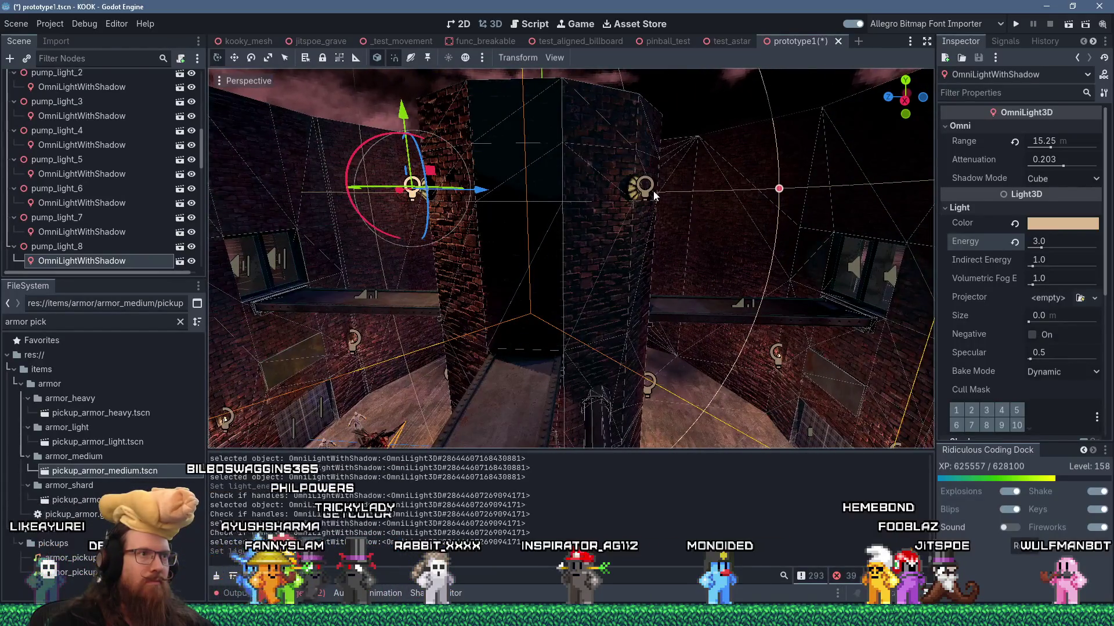
Set Energy to 3.0 on pump_light_5's and pump_light_7's shadowed omni lights
click(653, 195)
click(984, 155)
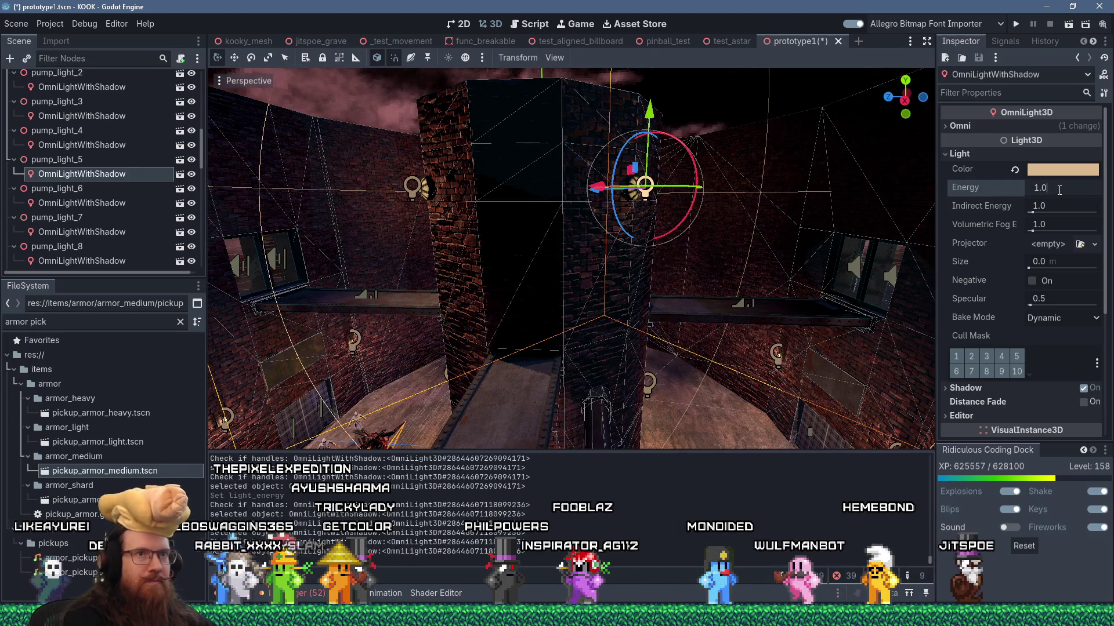
key(Return)
mouse_move(841, 278)
mouse_down()
mouse_move(746, 277)
mouse_move(749, 263)
mouse_move(646, 266)
mouse_move(580, 221)
mouse_up()
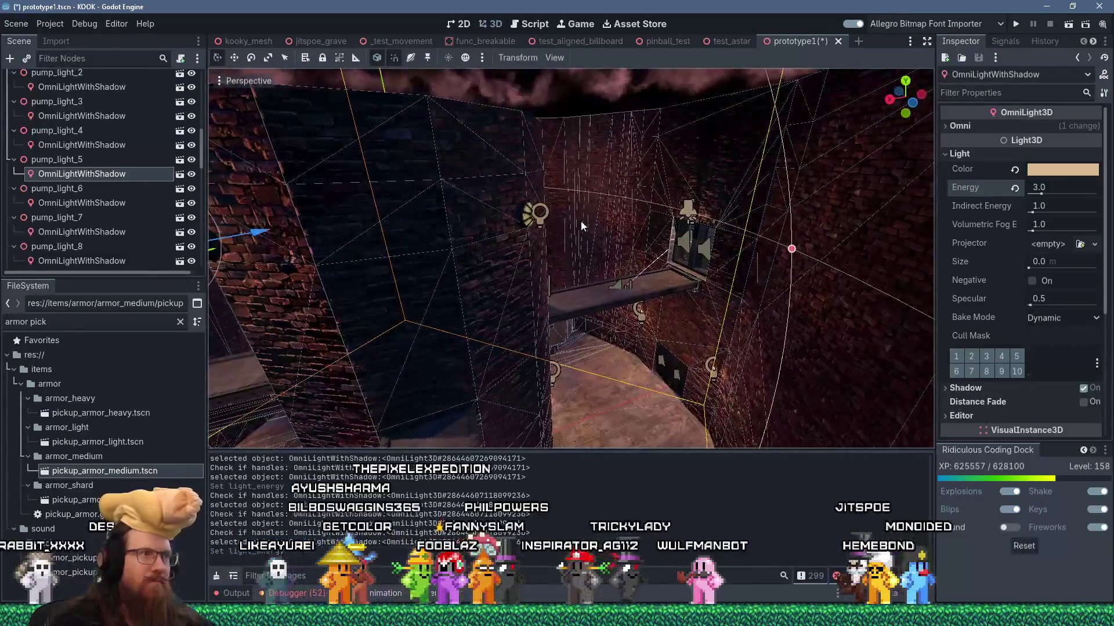
click(540, 215)
click(970, 154)
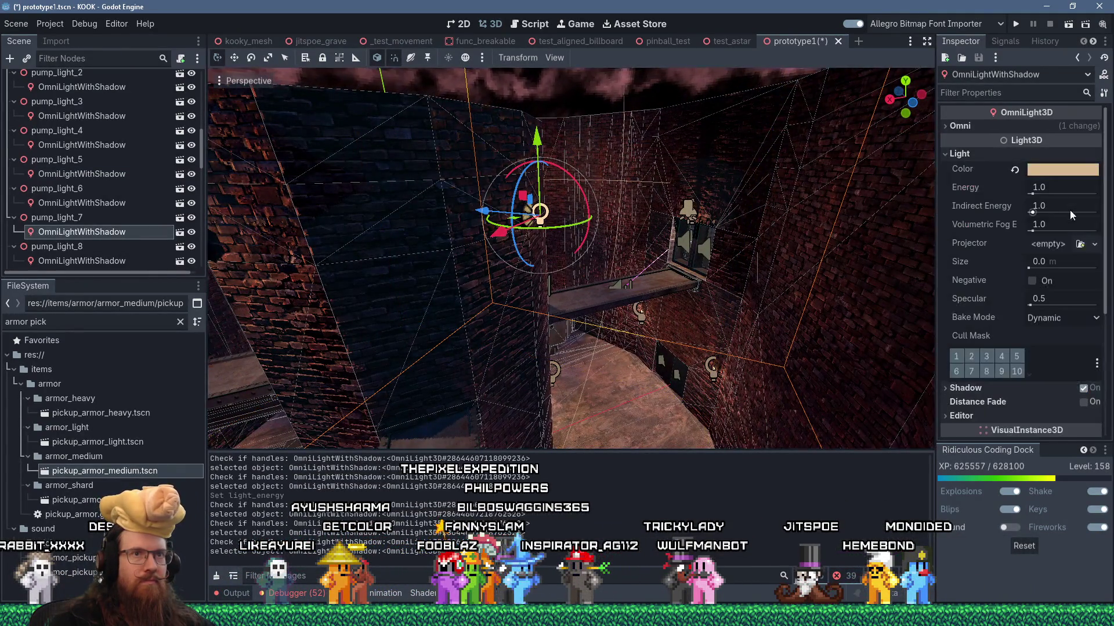
key(Return)
mouse_move(609, 290)
mouse_down()
mouse_move(606, 326)
mouse_move(607, 295)
mouse_move(598, 308)
mouse_move(622, 304)
mouse_move(774, 351)
mouse_move(513, 336)
mouse_move(555, 321)
mouse_move(684, 314)
mouse_move(672, 285)
mouse_move(627, 300)
mouse_move(744, 297)
mouse_move(778, 266)
mouse_up()
Duplicate CageLightWall11, move the copy toward another wall, turn it 90 degrees and nudge it closer
click(775, 242)
scroll(761, 268, down, 6)
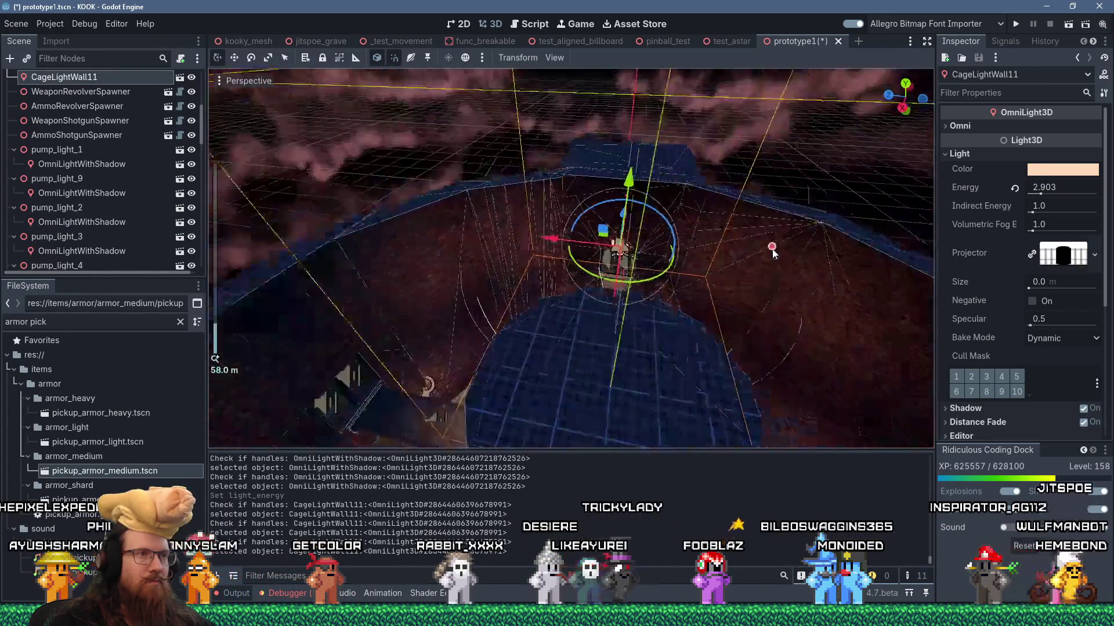
scroll(749, 280, up, 2)
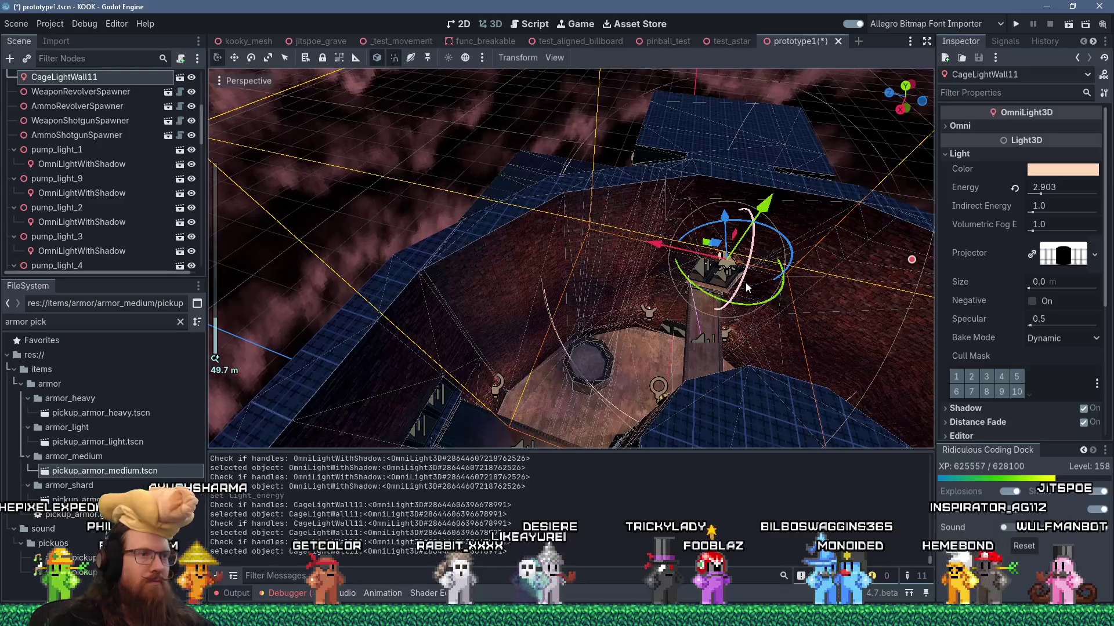
key(ctrl+d)
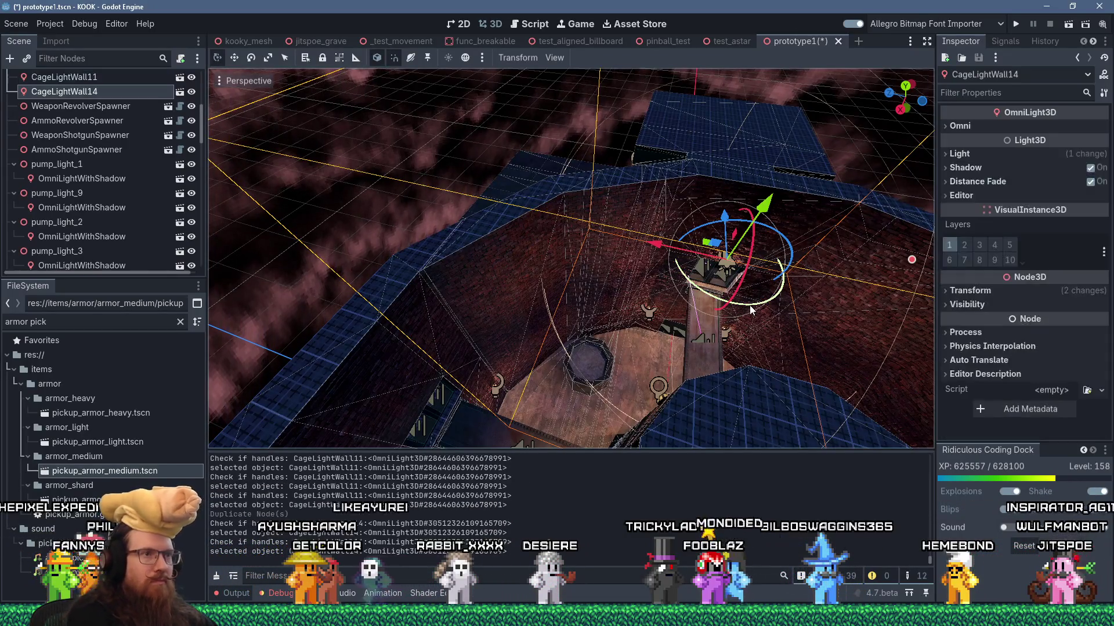
drag(665, 253, 416, 347)
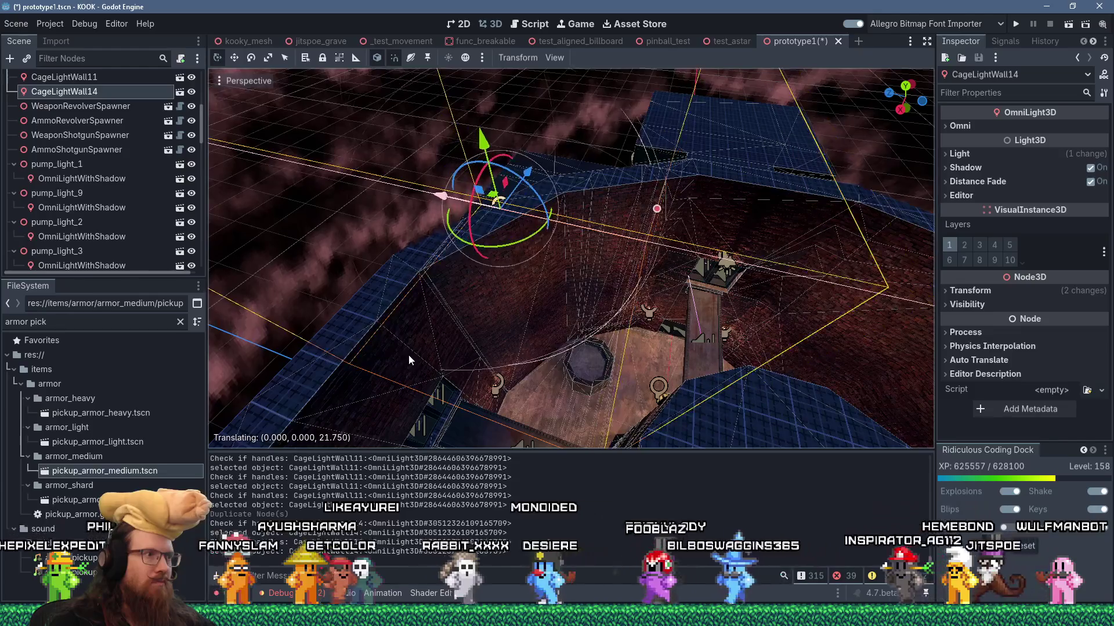
mouse_move(597, 202)
mouse_down()
mouse_move(517, 214)
mouse_move(386, 395)
mouse_move(401, 406)
mouse_up()
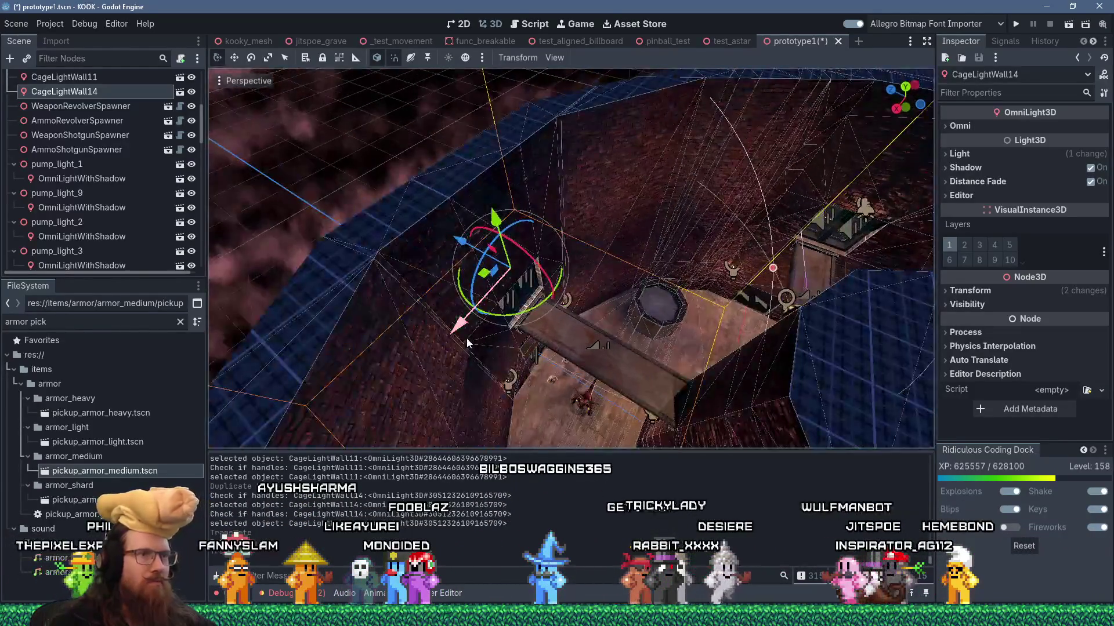
scroll(467, 343, up, 4)
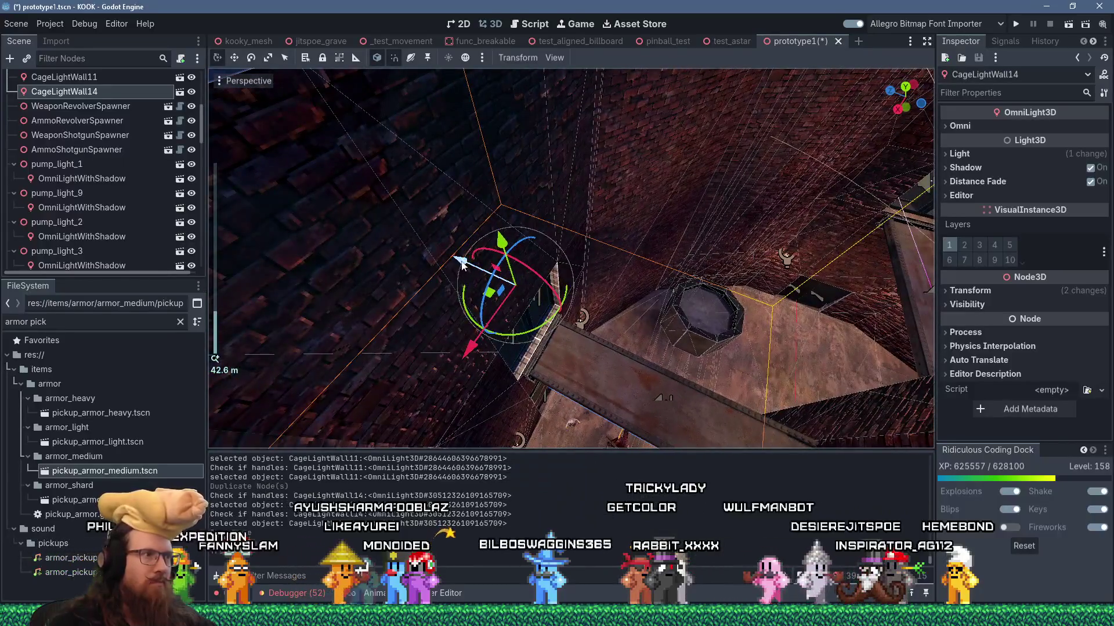
drag(462, 263, 482, 277)
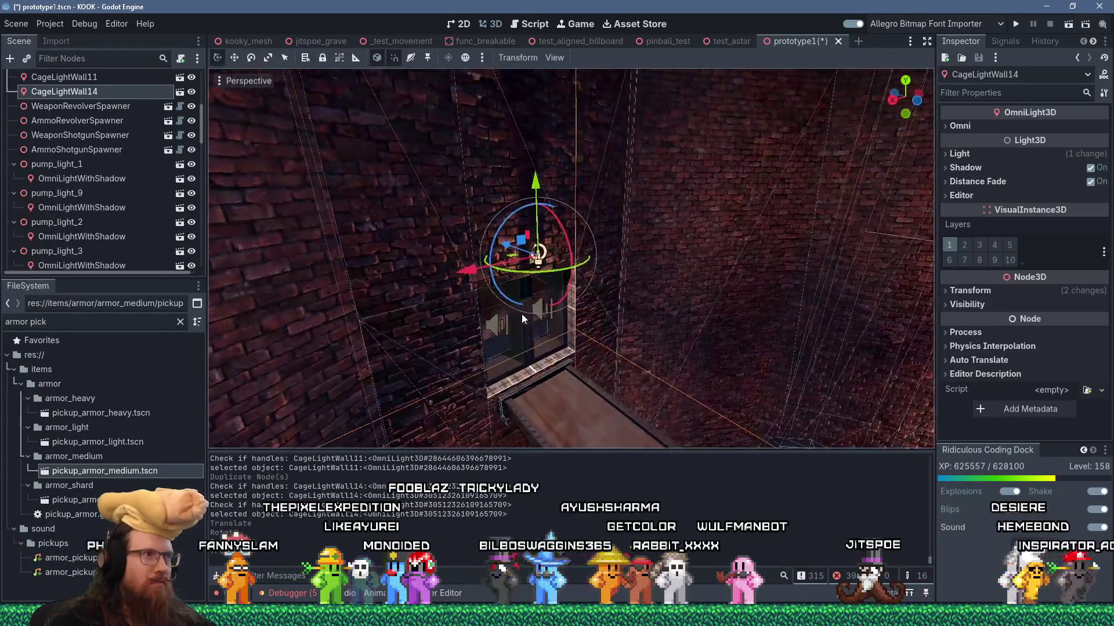
scroll(520, 314, down, 4)
scroll(520, 315, down, 3)
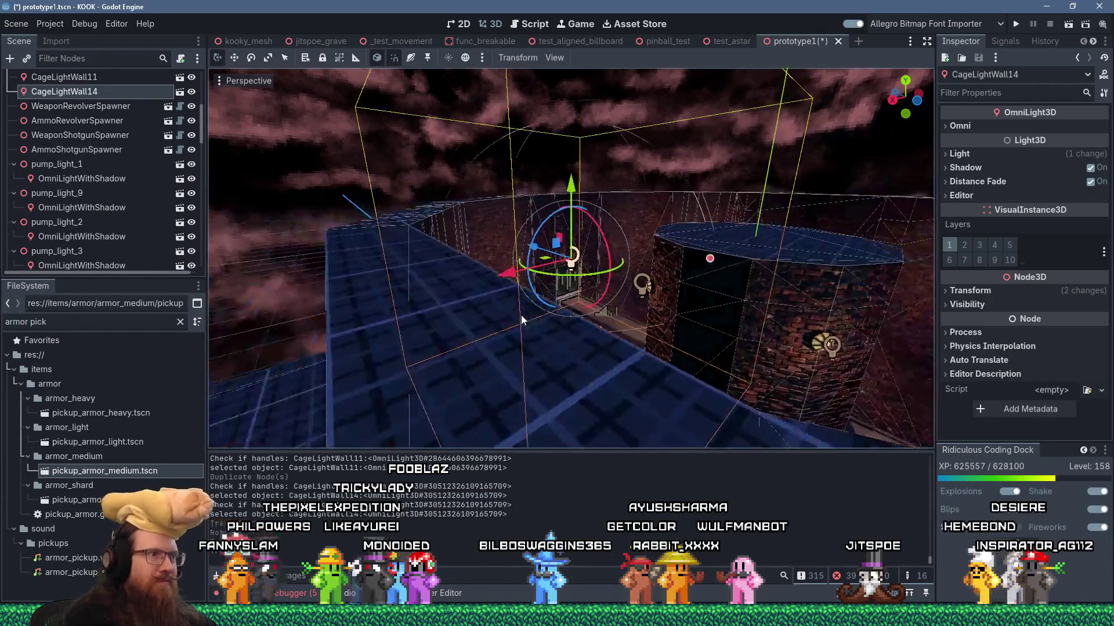
scroll(650, 165, up, 3)
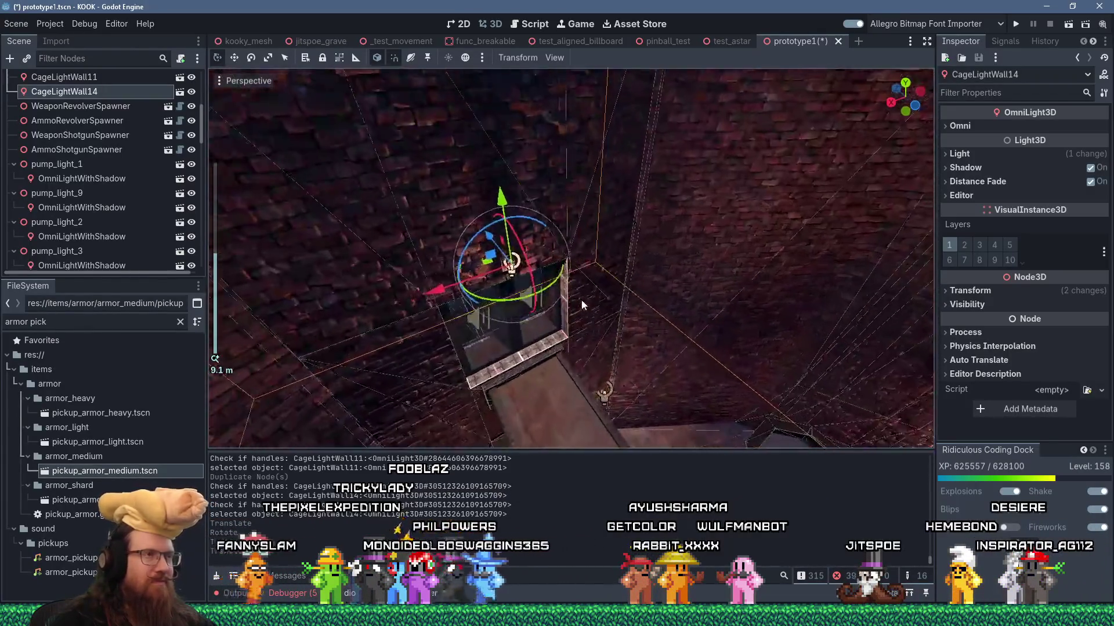
scroll(612, 301, up, 3)
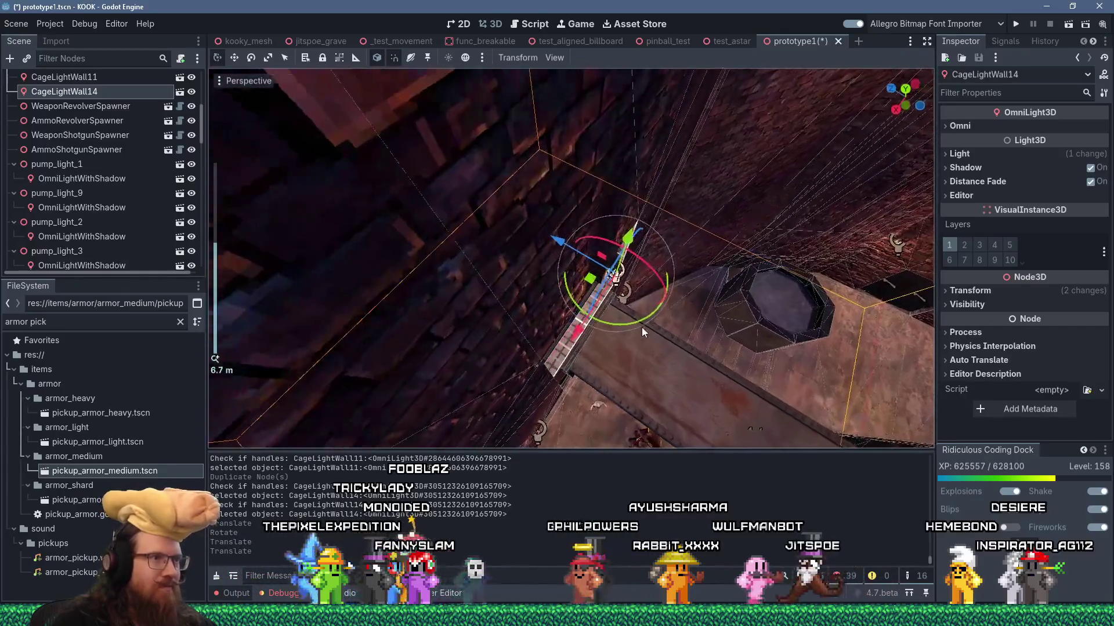
Slide CageLightWall14 along its Z axis and duplicate it as CageLightWall22
mouse_move(611, 273)
mouse_down()
mouse_move(511, 215)
mouse_move(514, 232)
mouse_move(546, 242)
mouse_move(534, 231)
mouse_up()
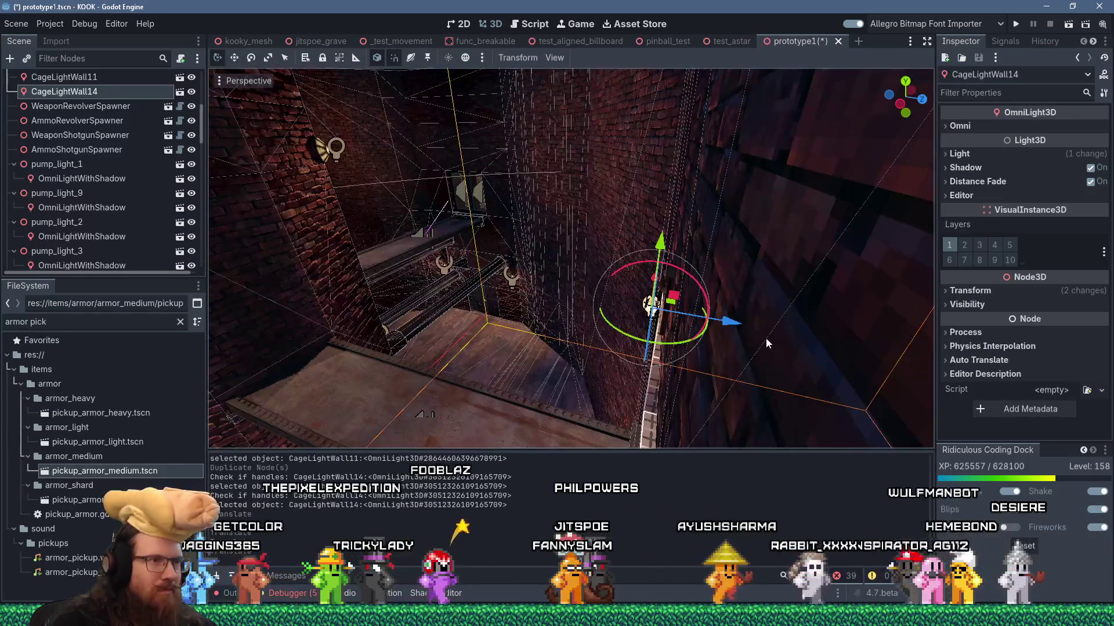
mouse_move(728, 324)
mouse_down()
mouse_move(819, 262)
mouse_move(663, 343)
mouse_move(676, 323)
mouse_move(900, 328)
mouse_move(639, 325)
mouse_move(703, 350)
mouse_move(325, 290)
mouse_move(812, 298)
mouse_move(684, 305)
mouse_move(600, 292)
mouse_move(791, 318)
mouse_move(725, 313)
mouse_move(870, 309)
mouse_up()
scroll(782, 268, up, 3)
scroll(860, 329, up, 2)
scroll(639, 326, down, 3)
scroll(683, 304, down, 4)
scroll(847, 311, down, 2)
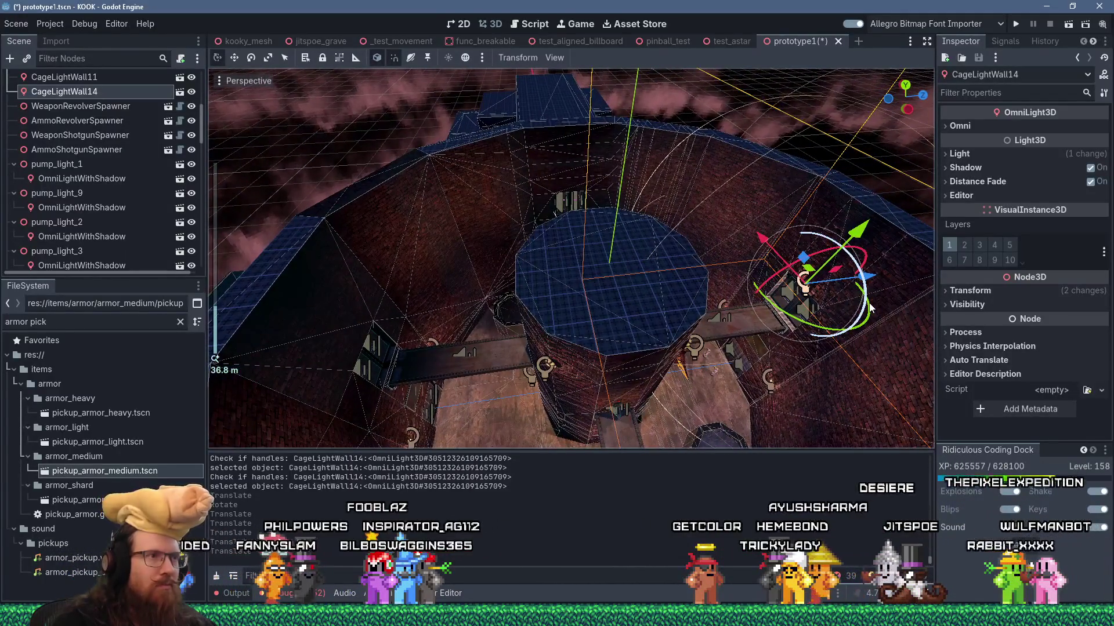
key(ctrl+d)
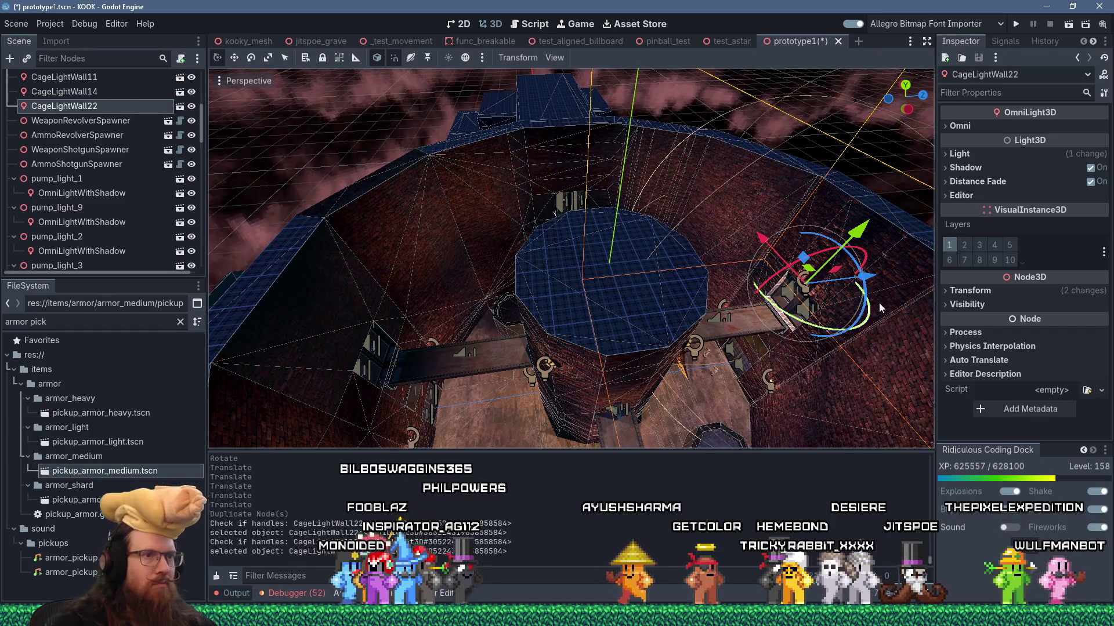
Move CageLightWall22 leftward, turn it 180 degrees and slide it 6.875 units along Z onto the wall
mouse_move(882, 276)
mouse_down()
mouse_move(575, 319)
mouse_move(511, 360)
mouse_up()
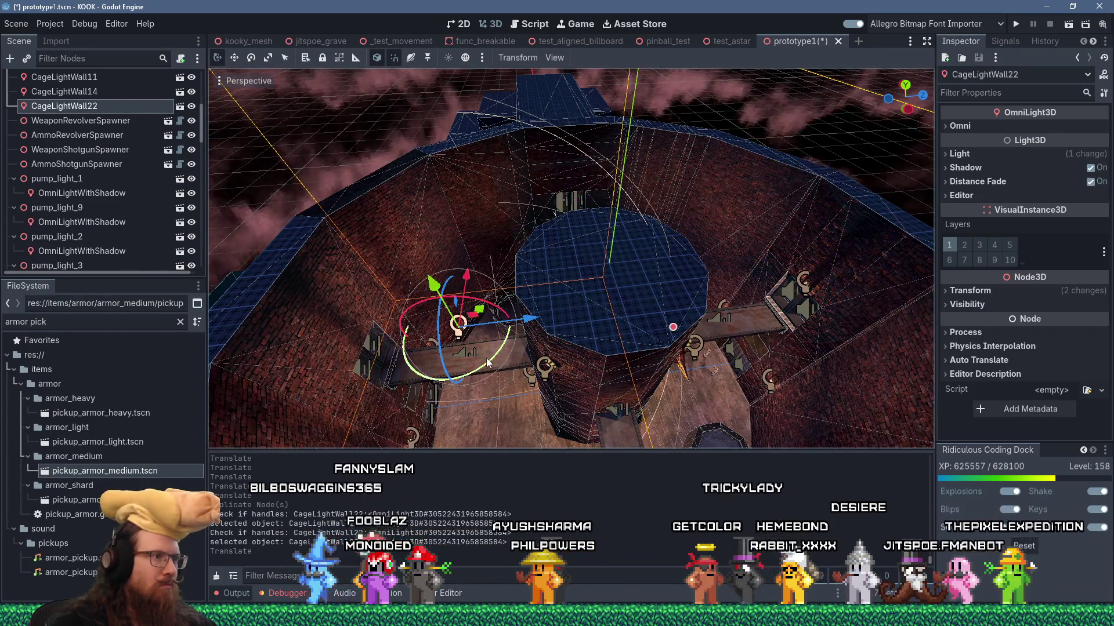
click(458, 259)
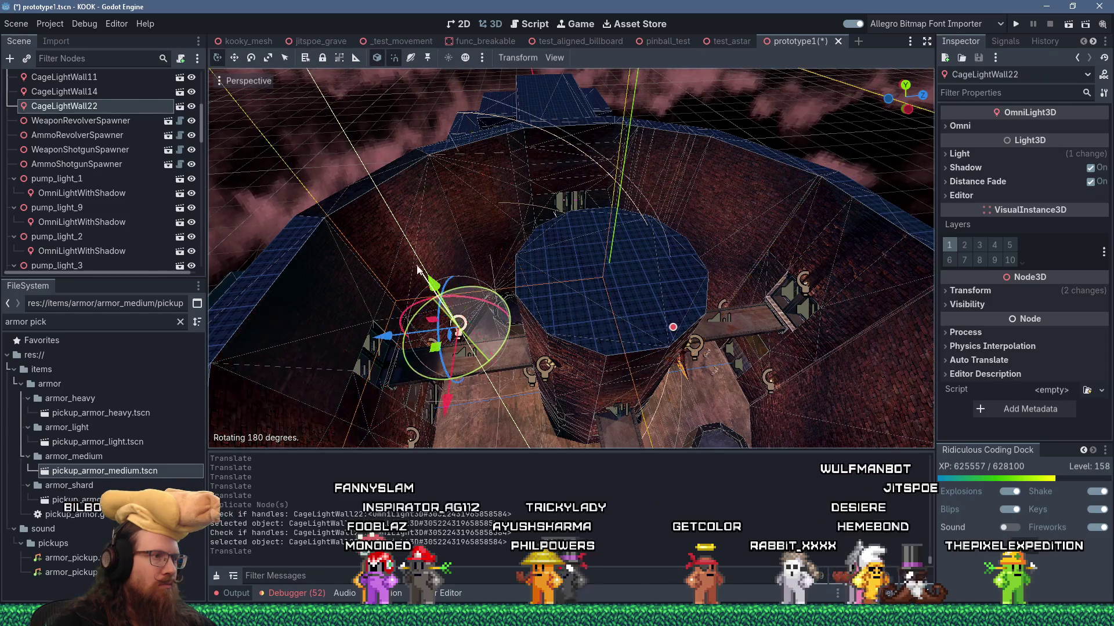
scroll(469, 271, up, 3)
scroll(590, 286, up, 3)
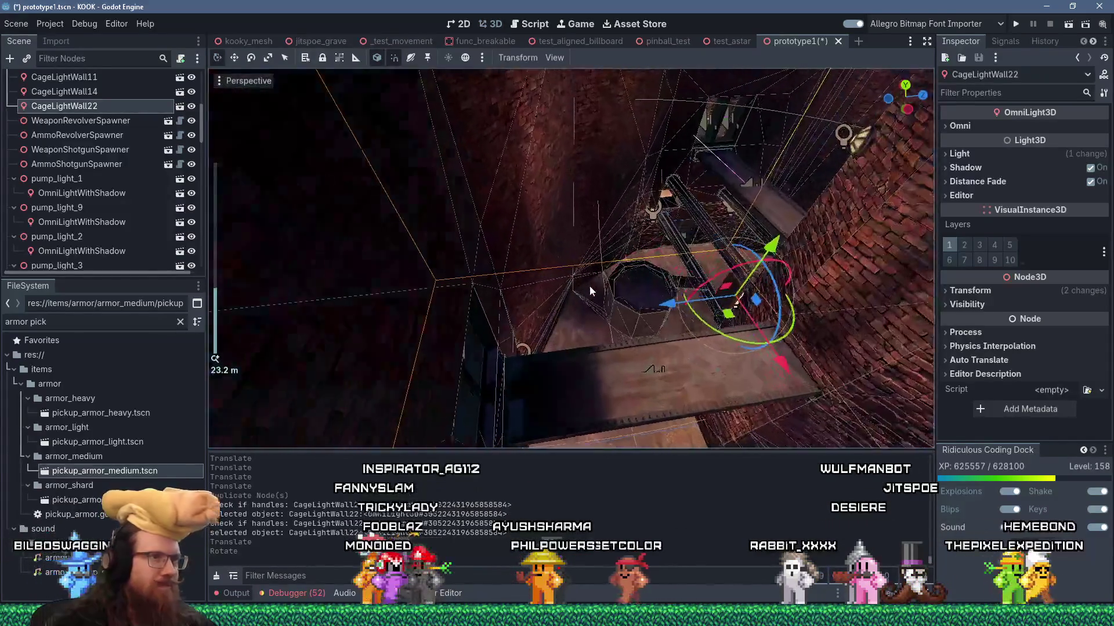
drag(377, 335, 361, 324)
drag(399, 246, 392, 248)
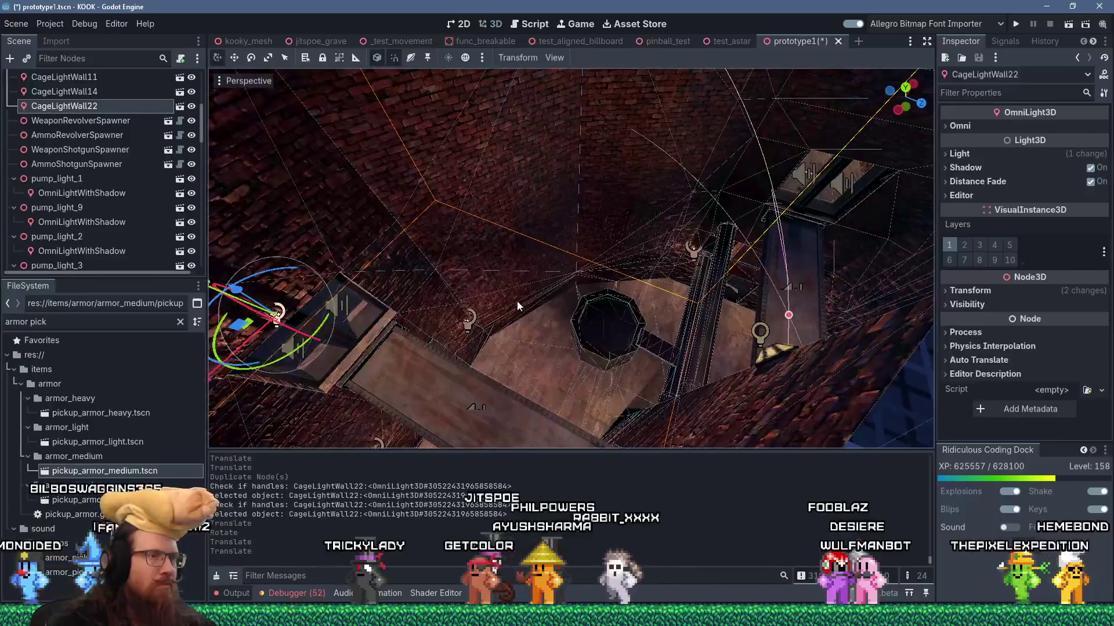
scroll(506, 318, up, 3)
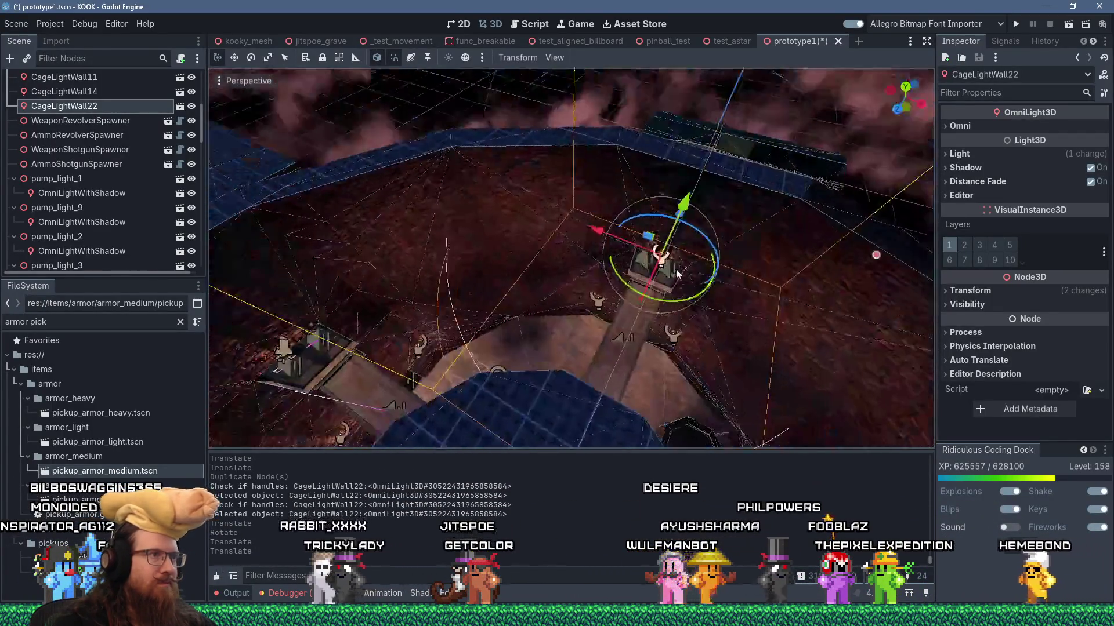
scroll(583, 315, up, 3)
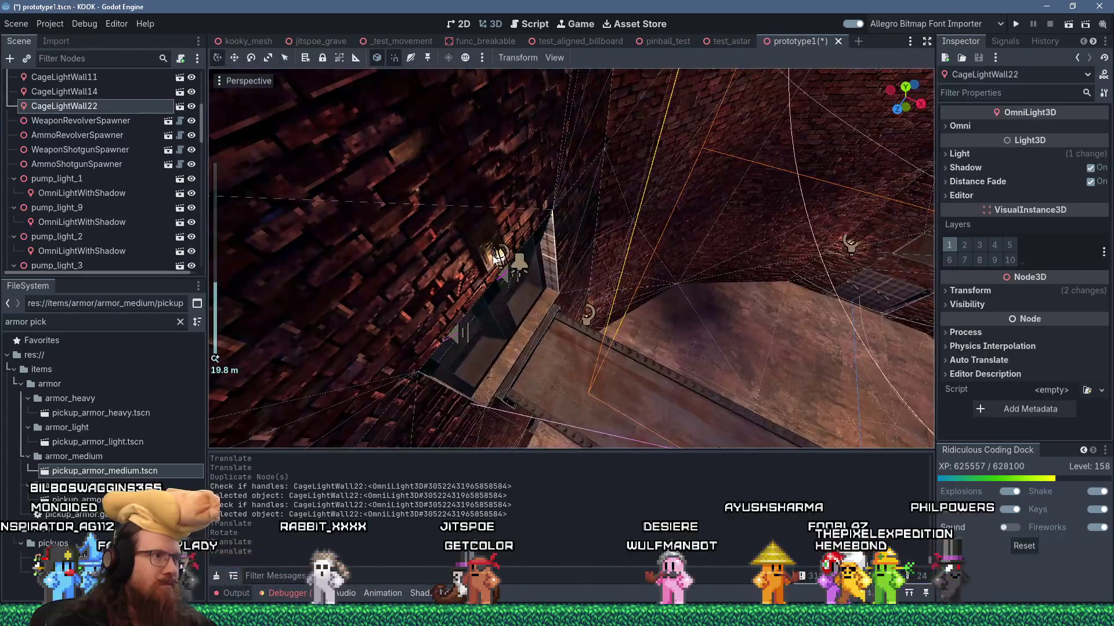
click(497, 249)
scroll(548, 277, up, 2)
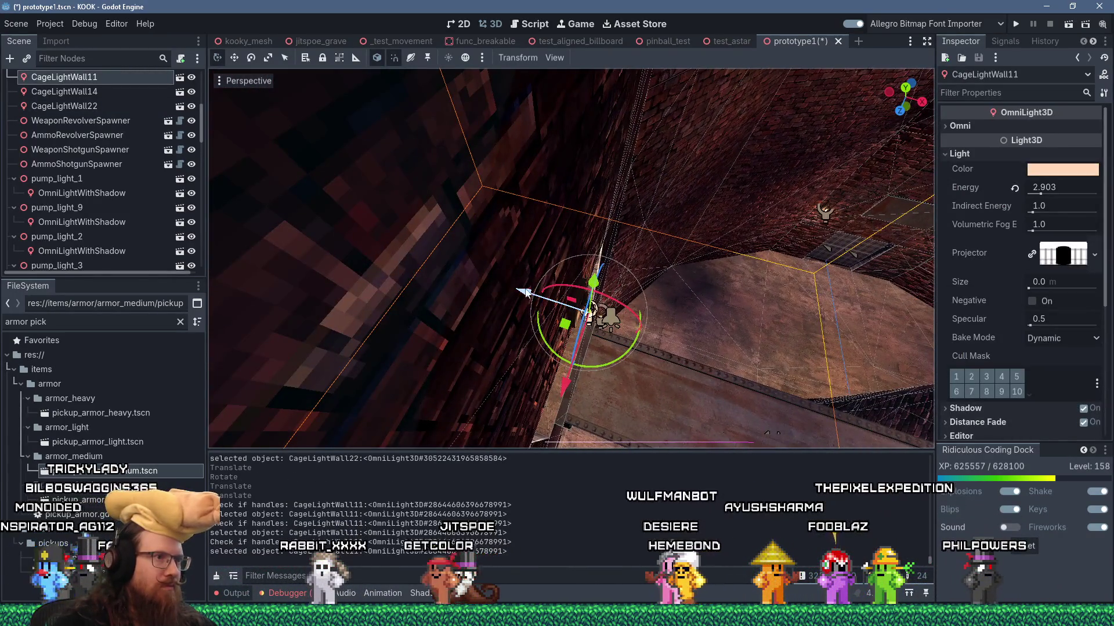
Nudge CageLightWall11 along X, duplicate it as CageLightWall24, rotate it and move it 9.5 along X
drag(525, 293, 533, 295)
scroll(551, 290, up, 4)
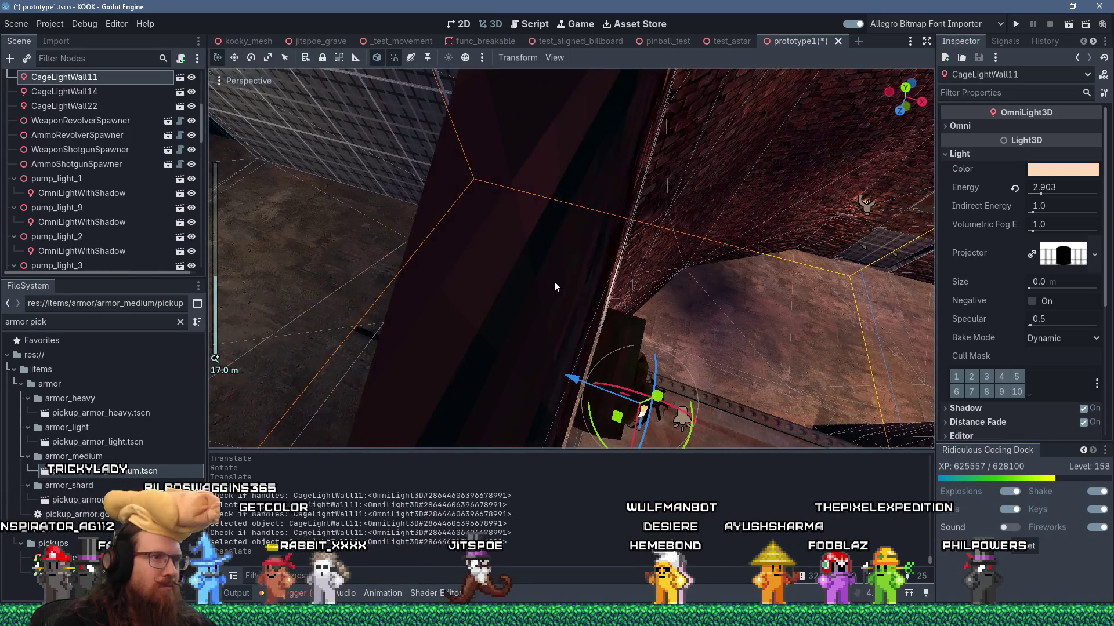
scroll(557, 282, up, 2)
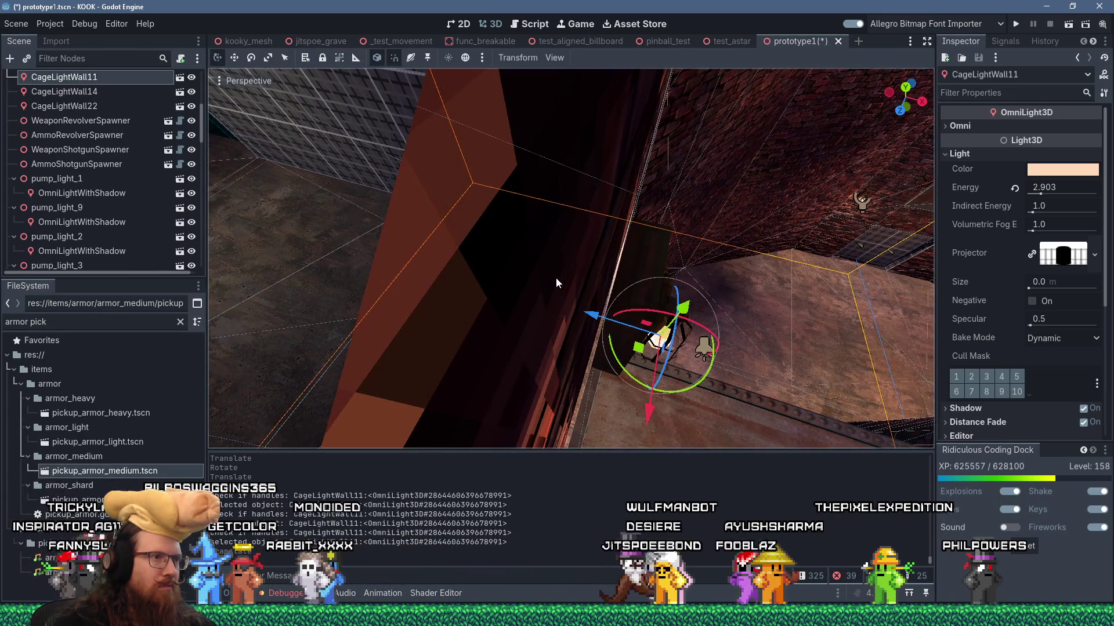
drag(590, 315, 577, 316)
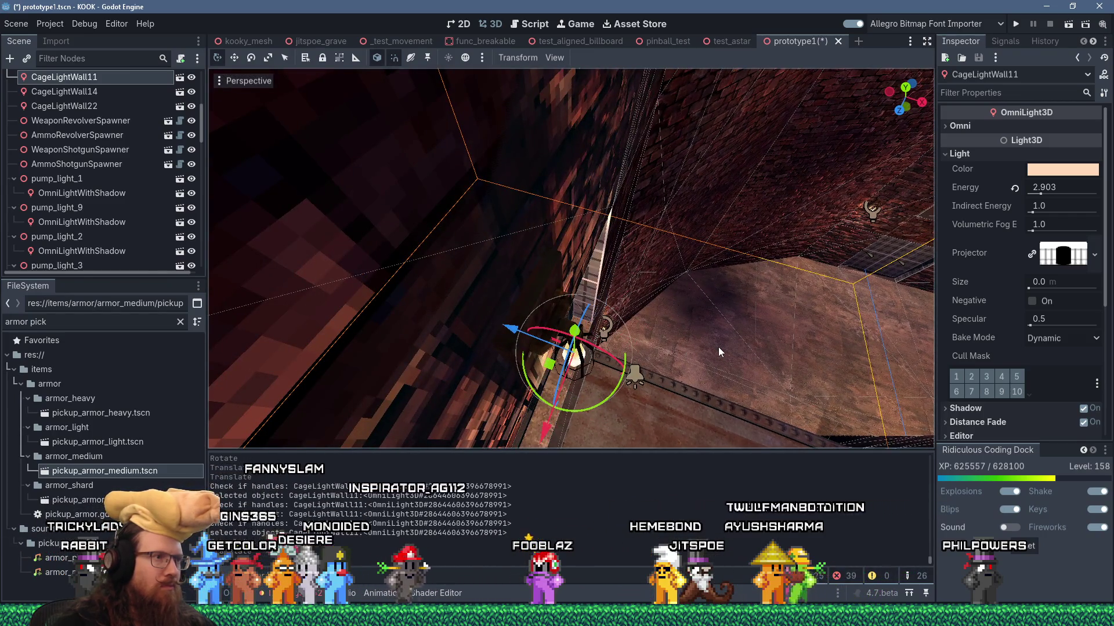
key(ctrl+d)
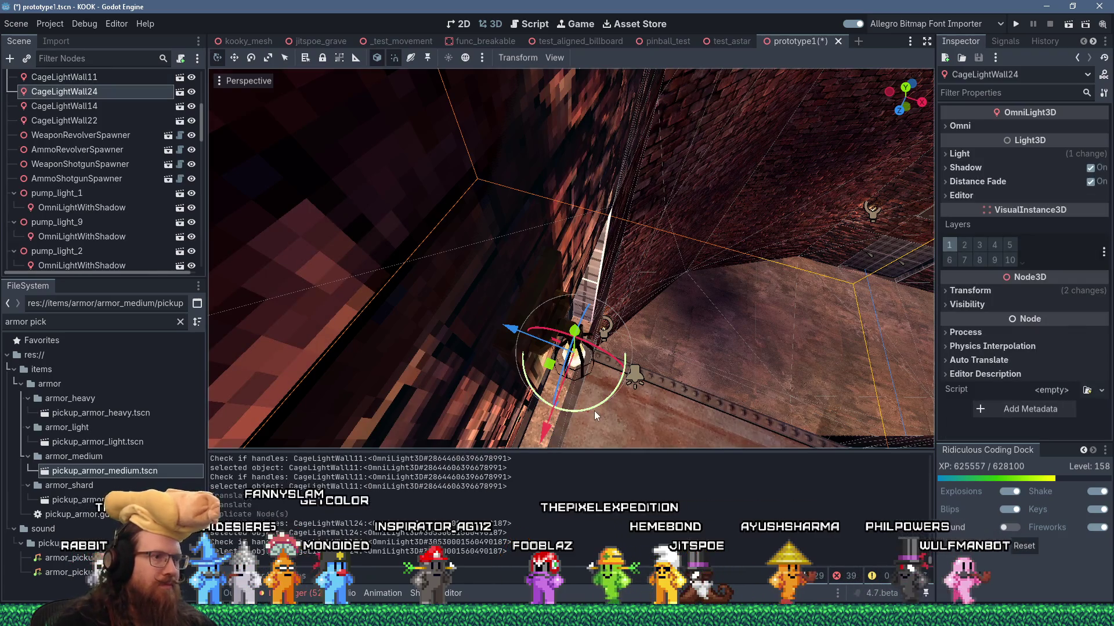
drag(590, 409, 621, 372)
scroll(627, 362, down, 2)
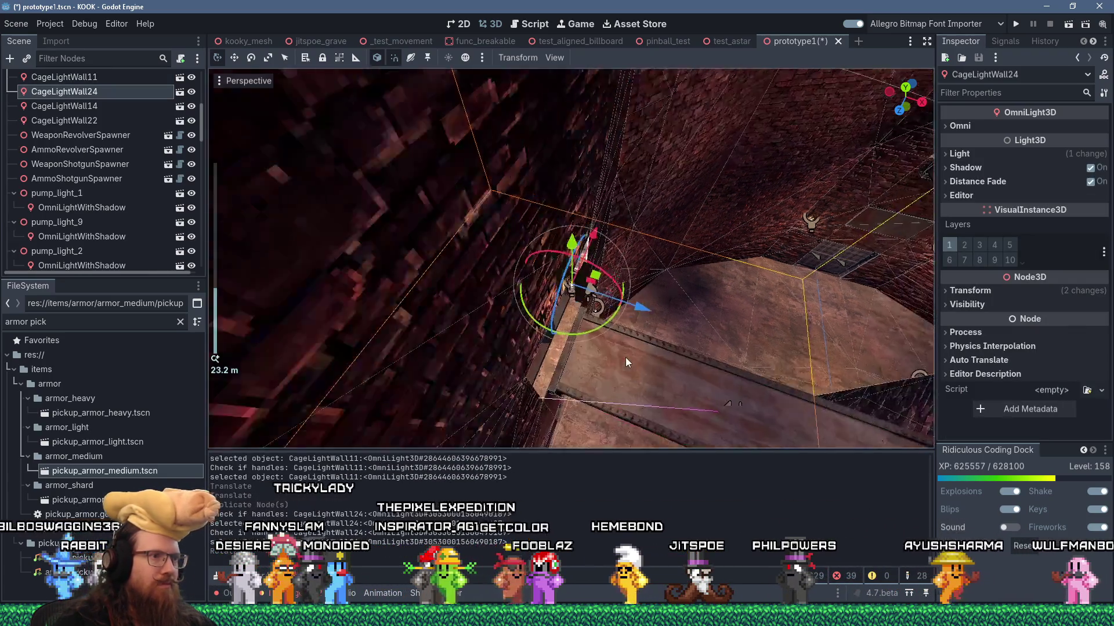
key(g)
key(x)
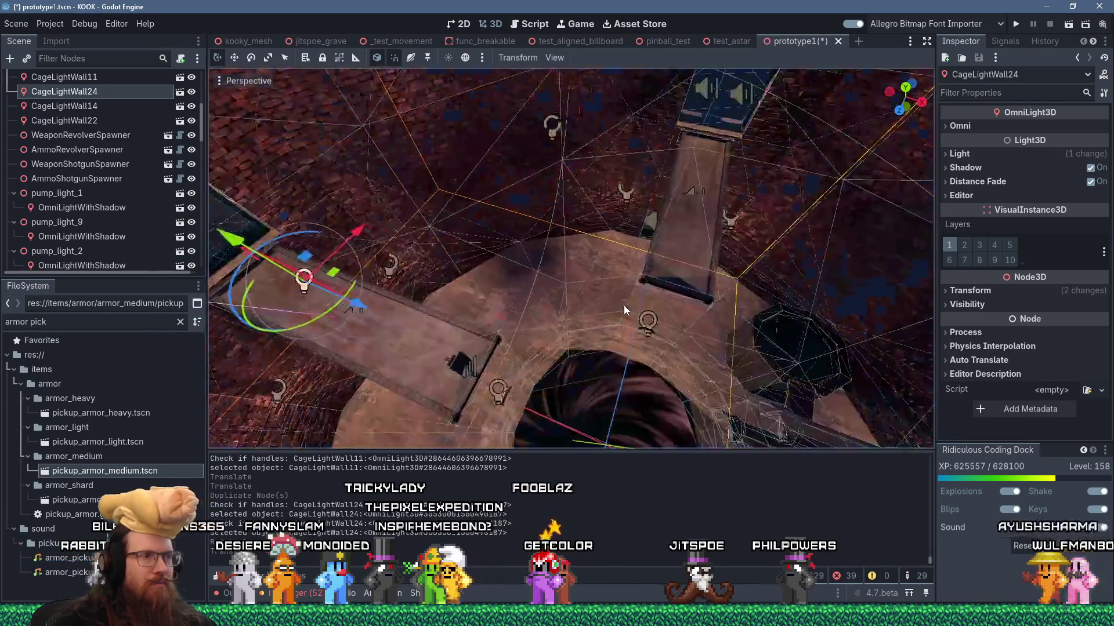
scroll(797, 336, down, 2)
scroll(797, 335, down, 3)
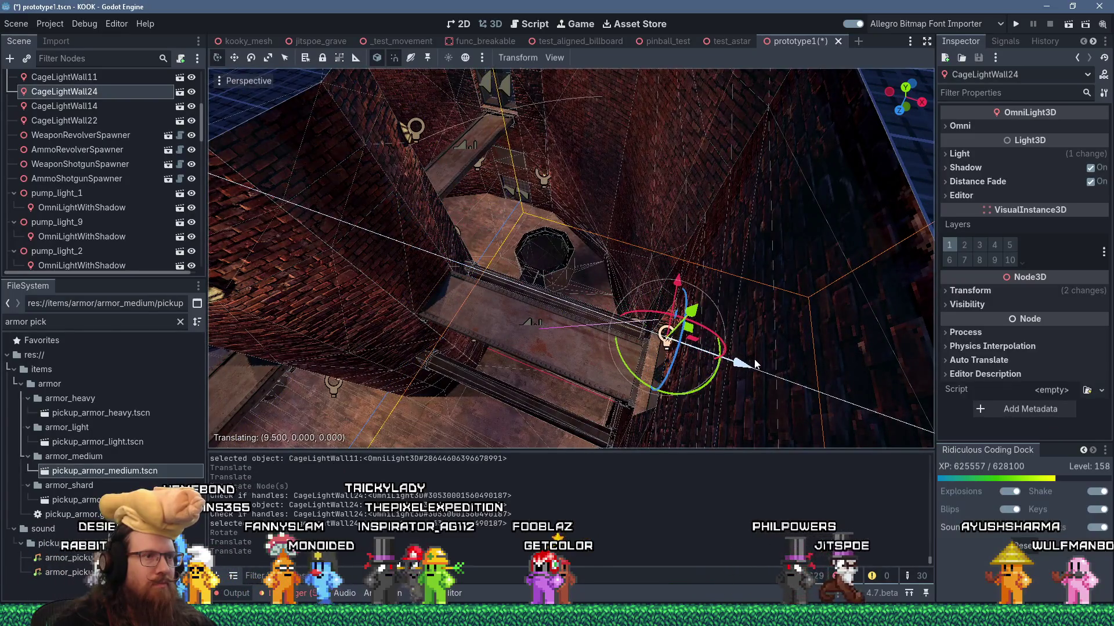
scroll(748, 353, up, 4)
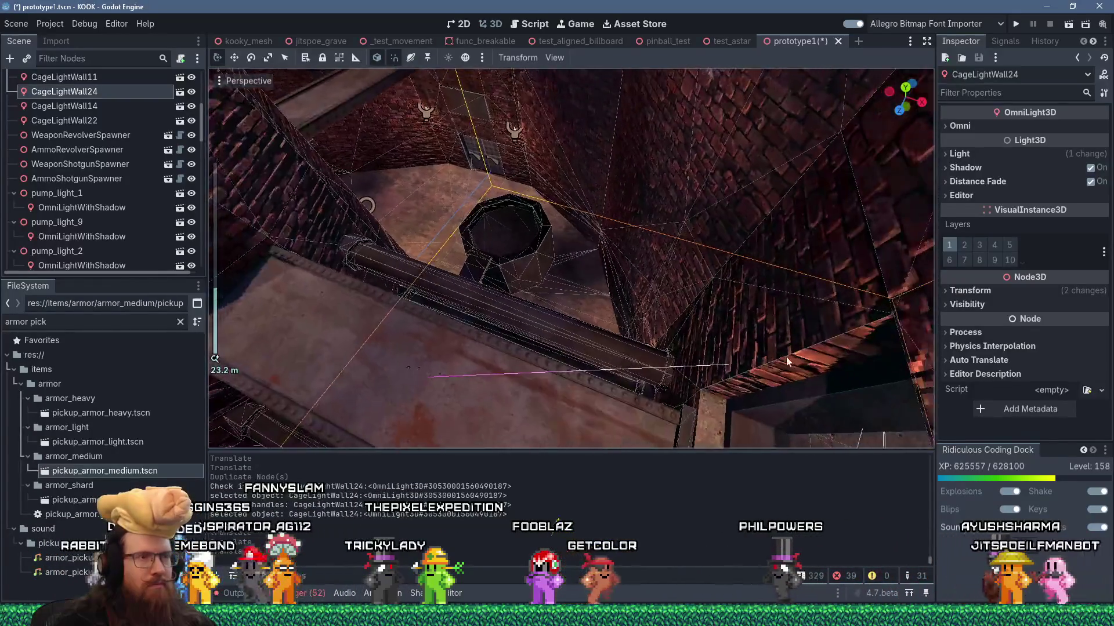
Frame the new light, then select CageLightWall22 and orbit to bring its brick wall into view
key(f)
scroll(760, 350, up, 3)
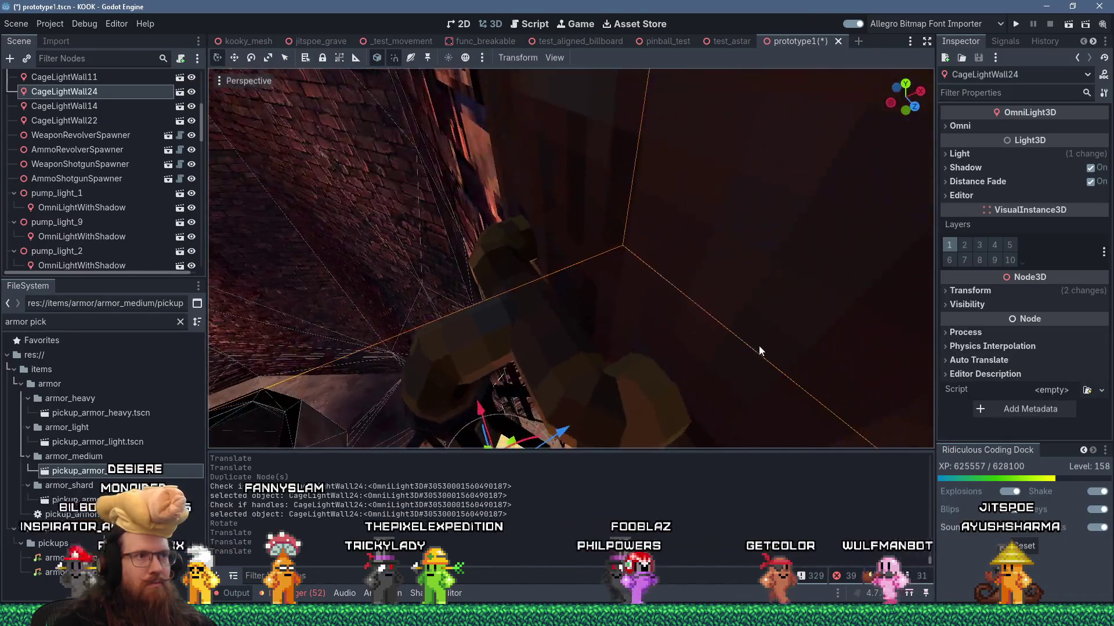
scroll(760, 351, down, 5)
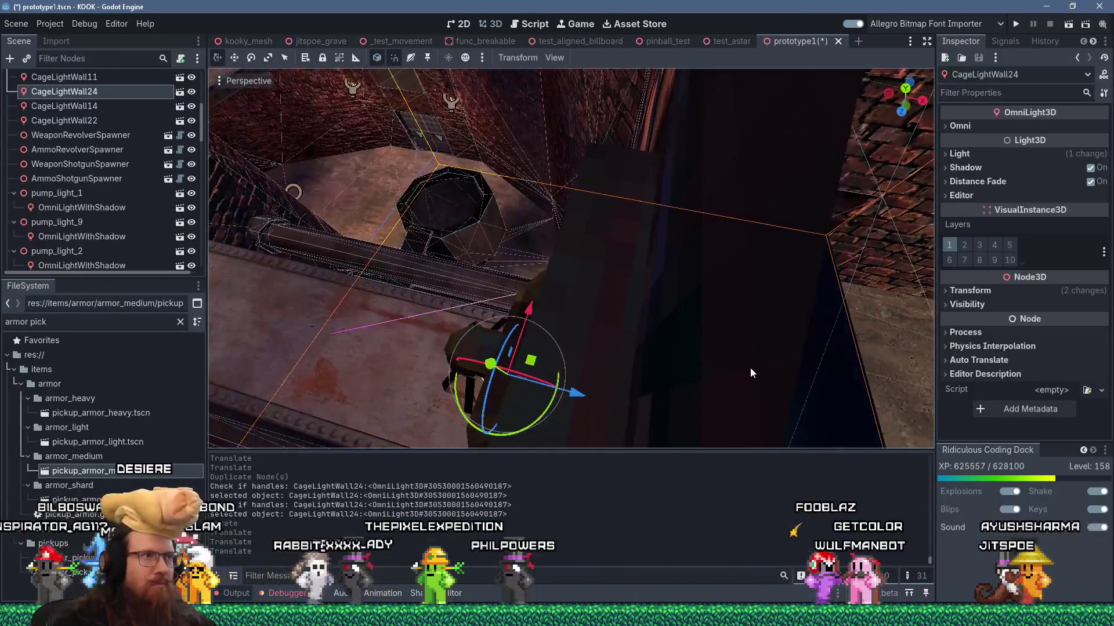
scroll(760, 366, down, 4)
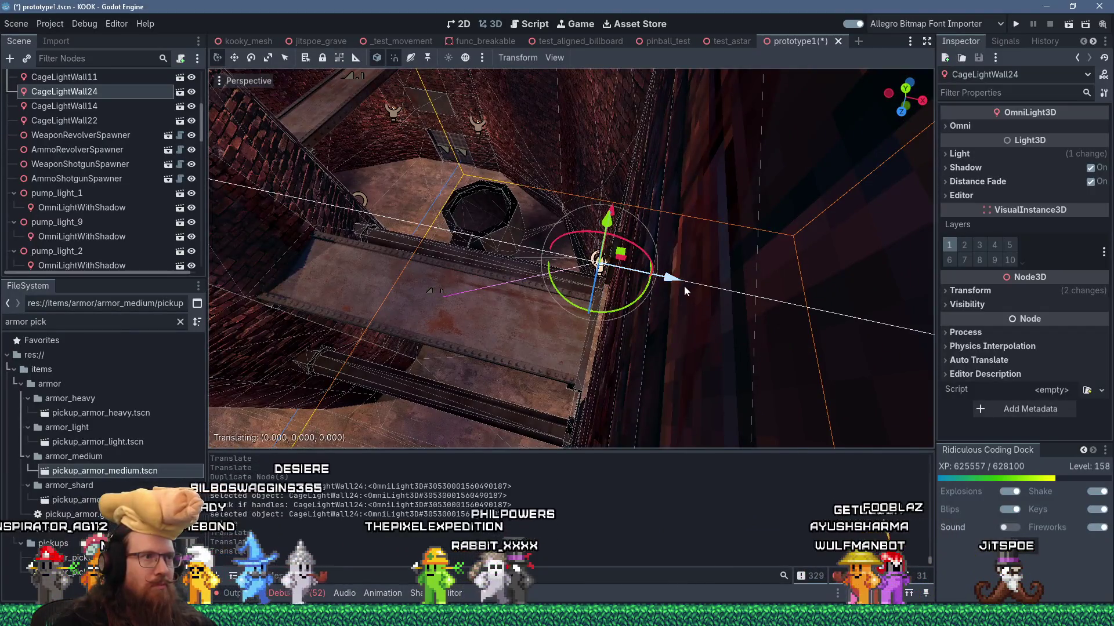
drag(683, 286, 683, 286)
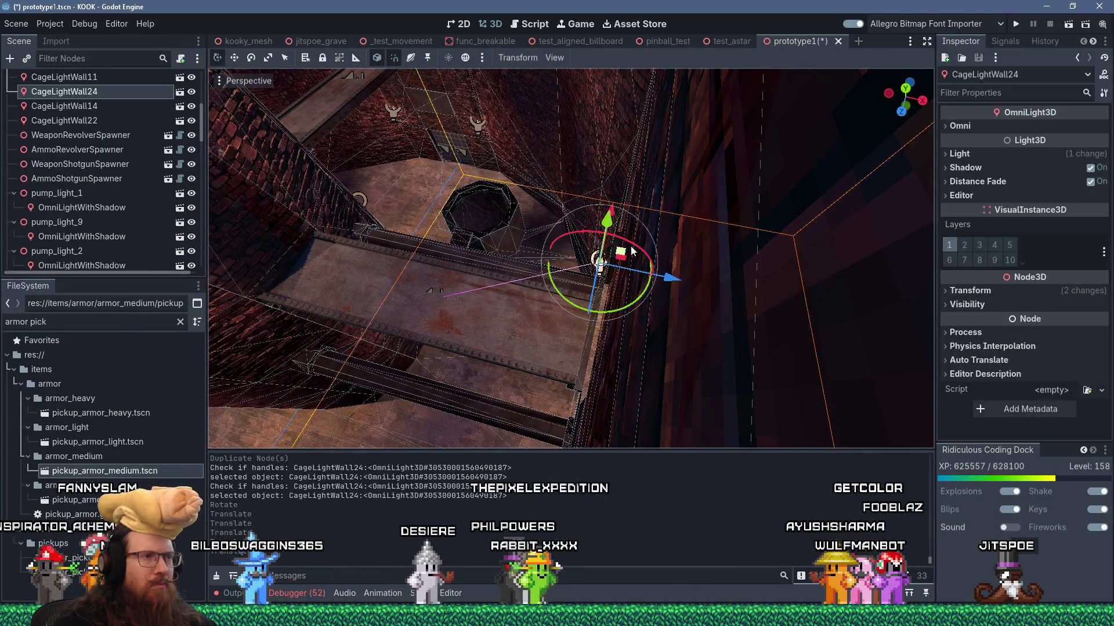
scroll(632, 251, up, 3)
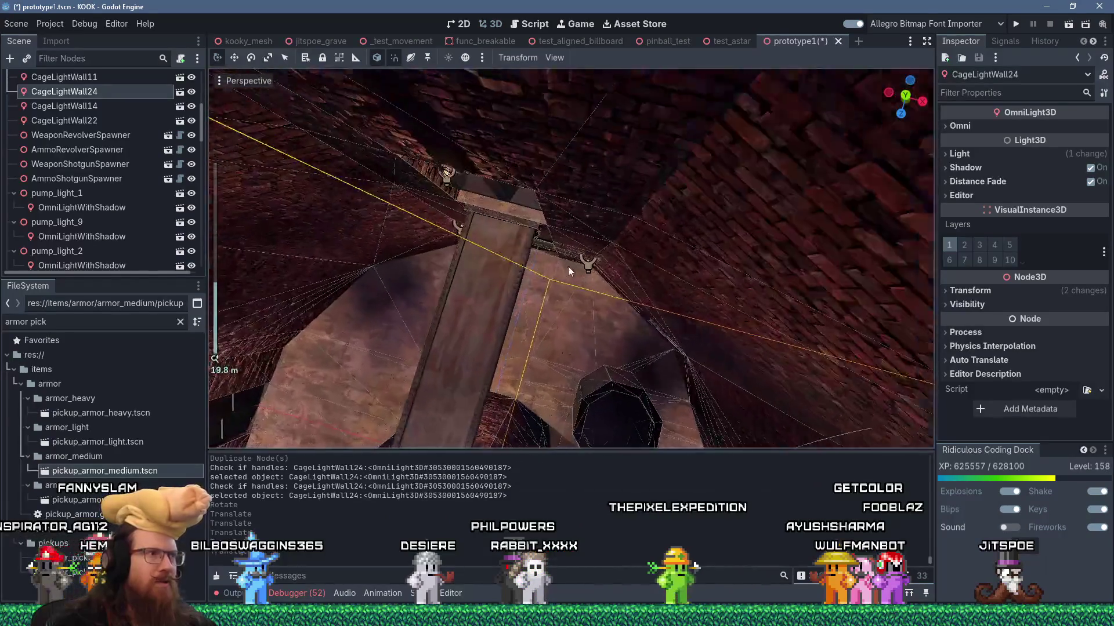
scroll(593, 280, up, 2)
drag(711, 258, 748, 259)
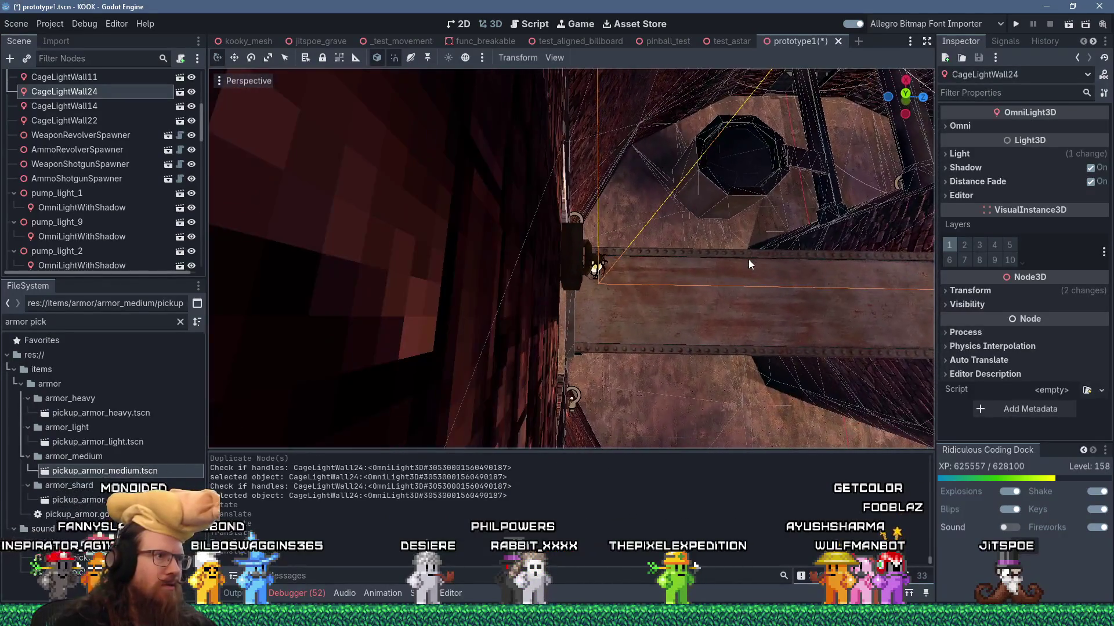
click(575, 267)
scroll(601, 283, down, 5)
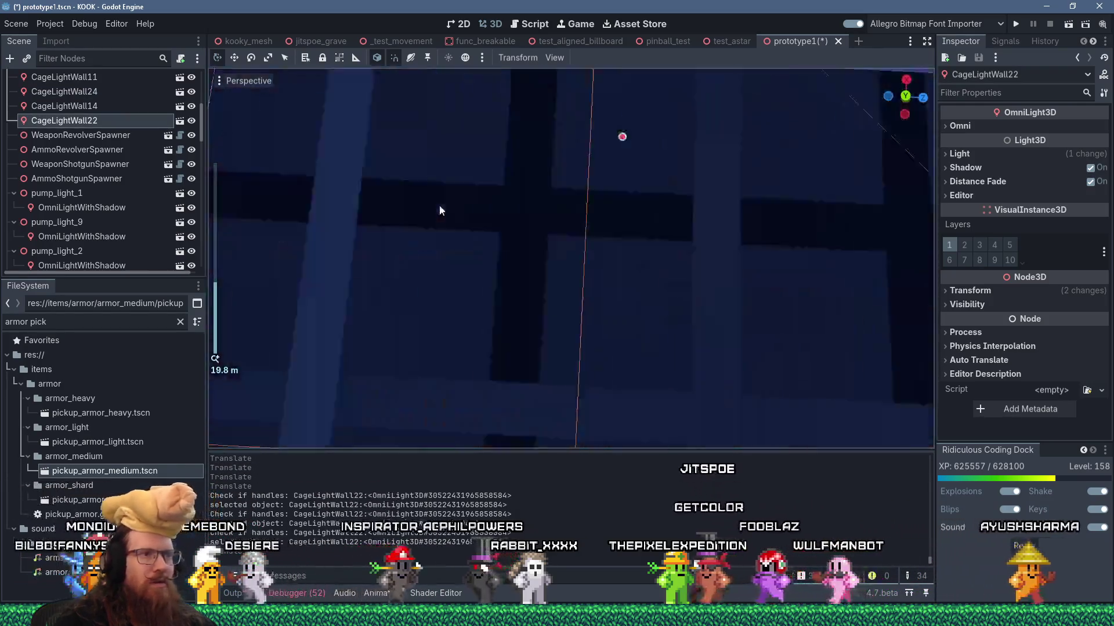
mouse_move(440, 210)
mouse_down()
mouse_move(420, 228)
mouse_move(566, 235)
mouse_move(622, 218)
mouse_move(621, 269)
mouse_move(582, 274)
mouse_up()
scroll(632, 261, up, 2)
Select CageLightWall14 and set its Transform position x to 0
click(582, 273)
click(554, 286)
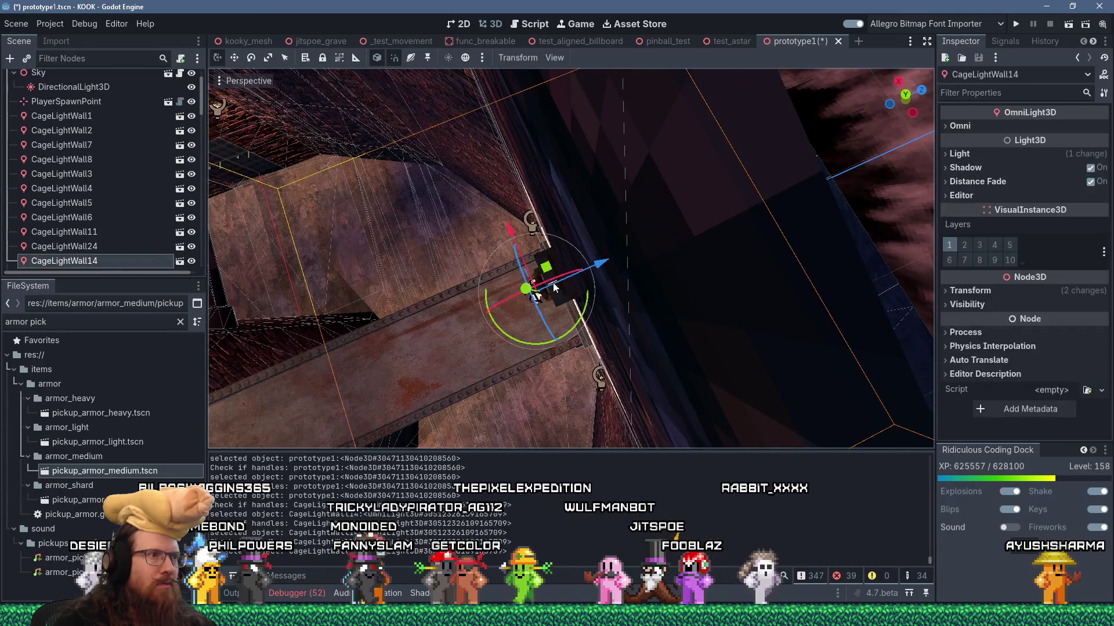
drag(614, 259, 607, 261)
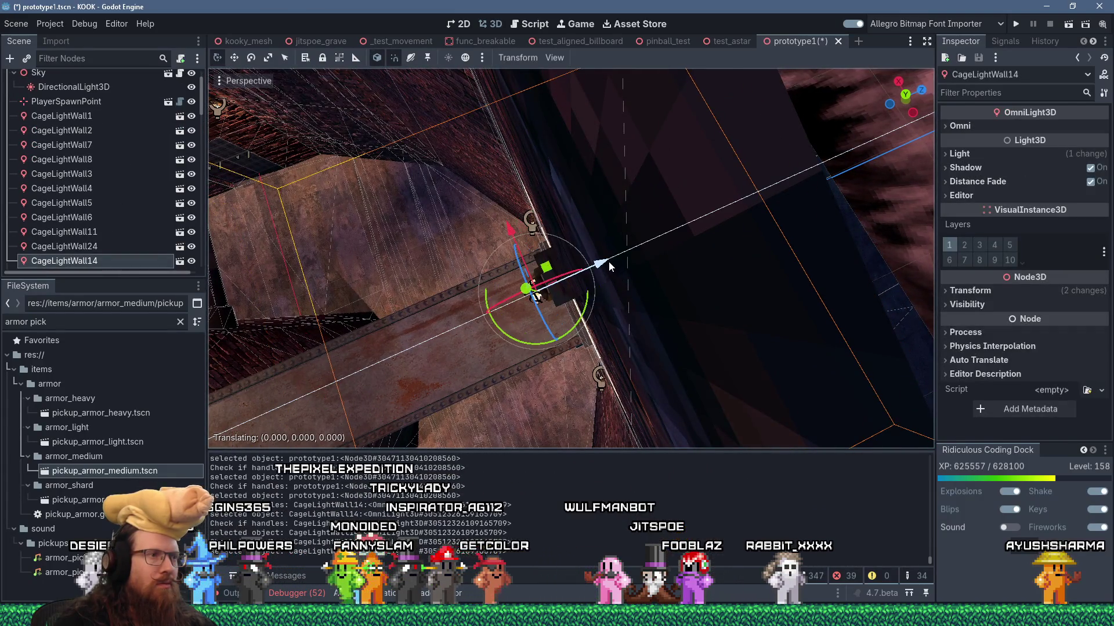
click(989, 149)
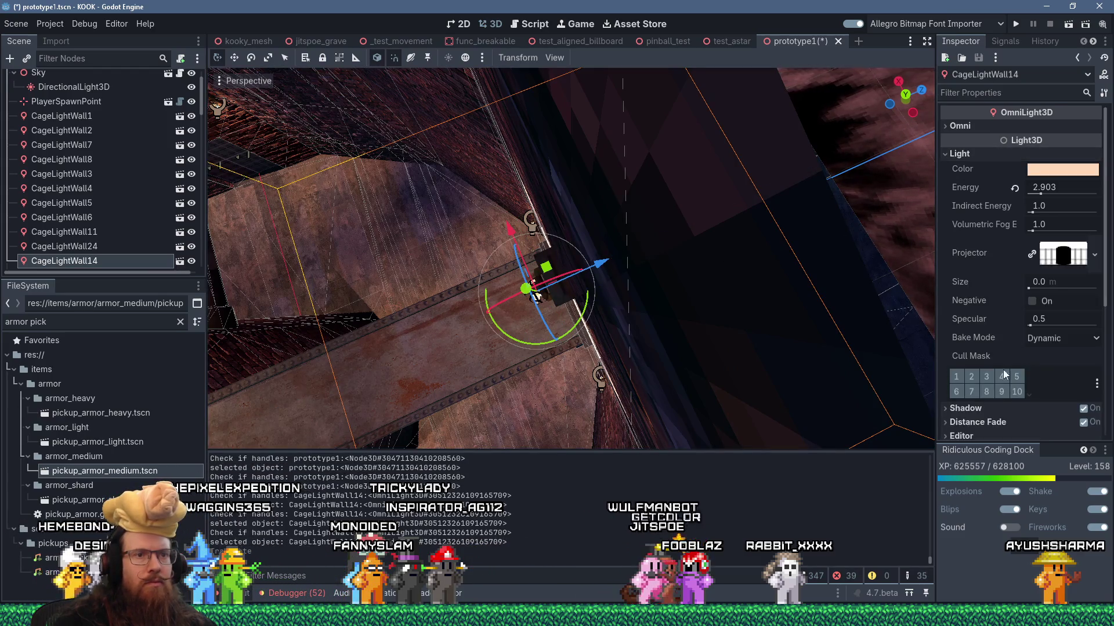
click(979, 127)
scroll(1016, 350, down, 5)
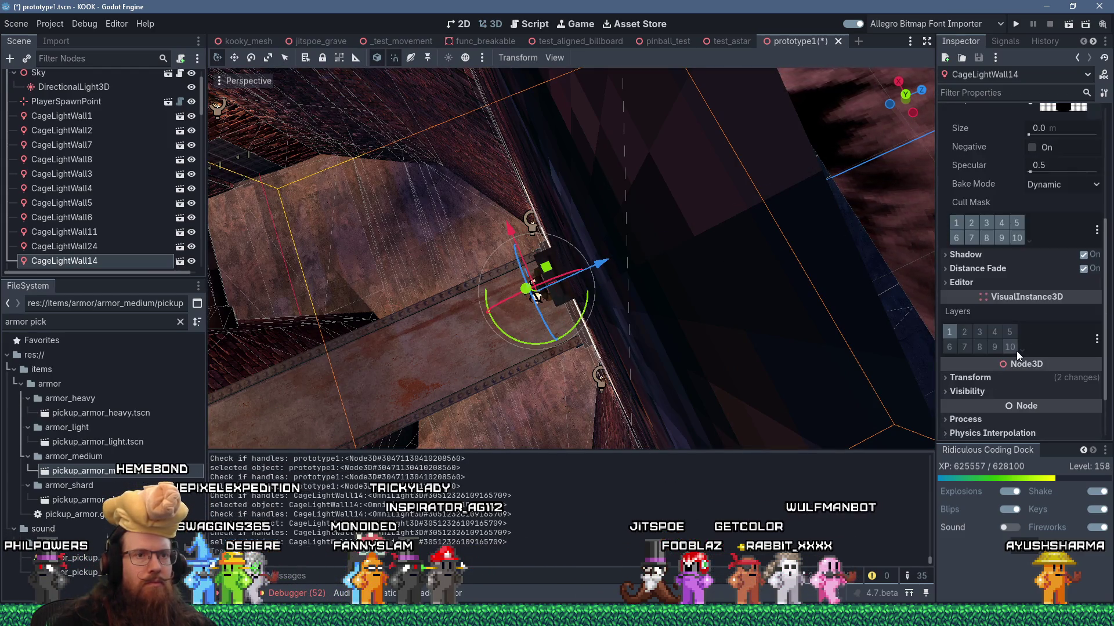
click(1008, 314)
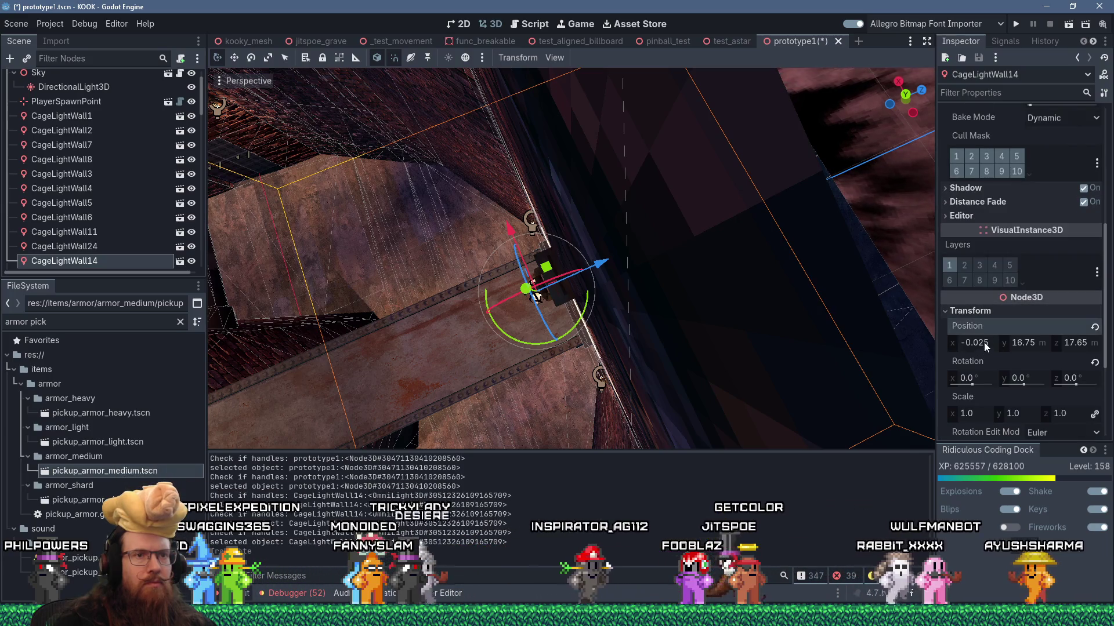
text(0)
key(Return)
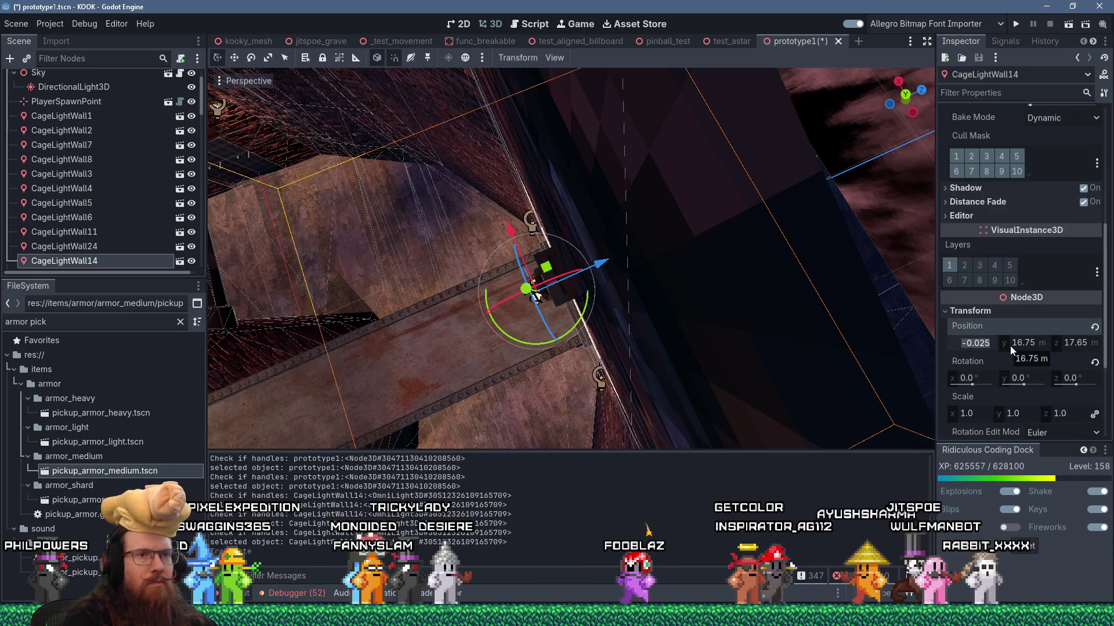
Try a new lamp height, revert y to 16.75, and commit the z value
click(1025, 343)
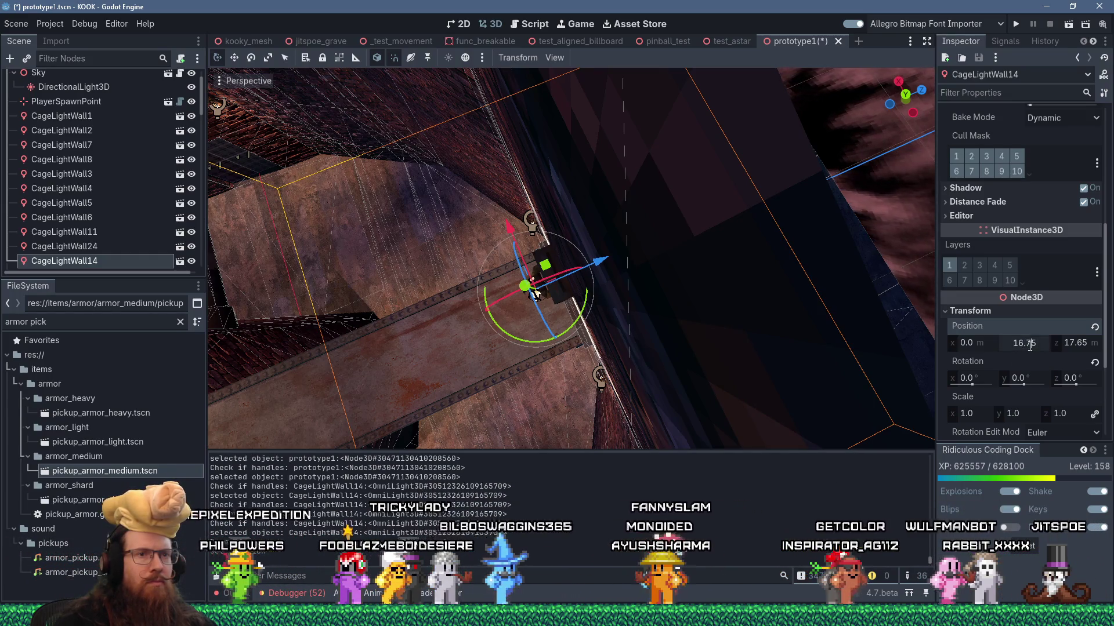
click(1042, 341)
key(BackSpace)
key(BackSpace)
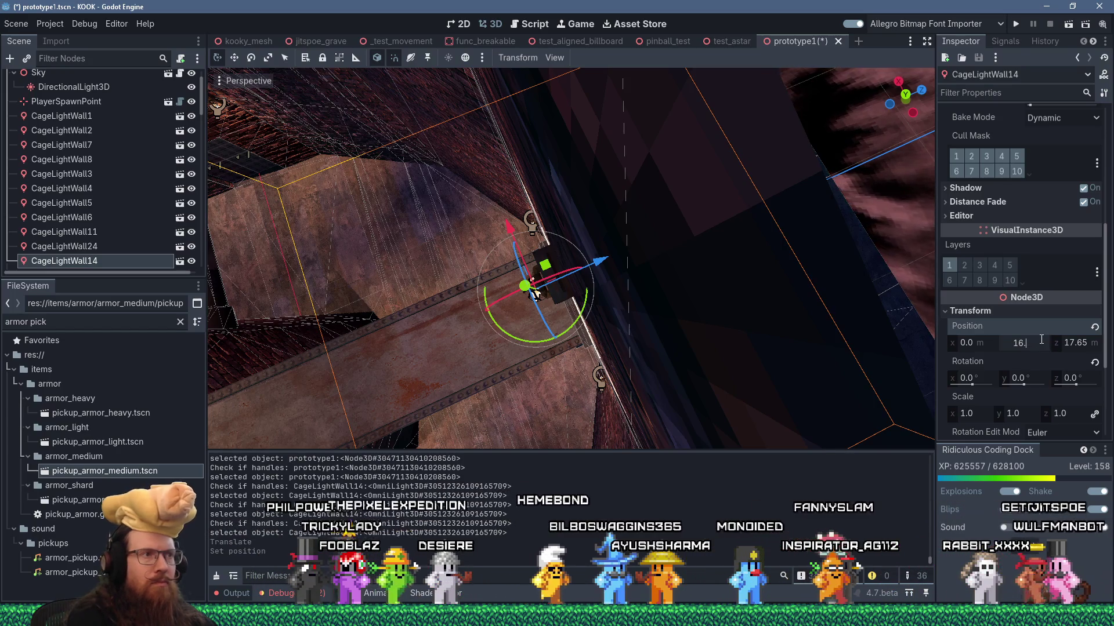
key(Return)
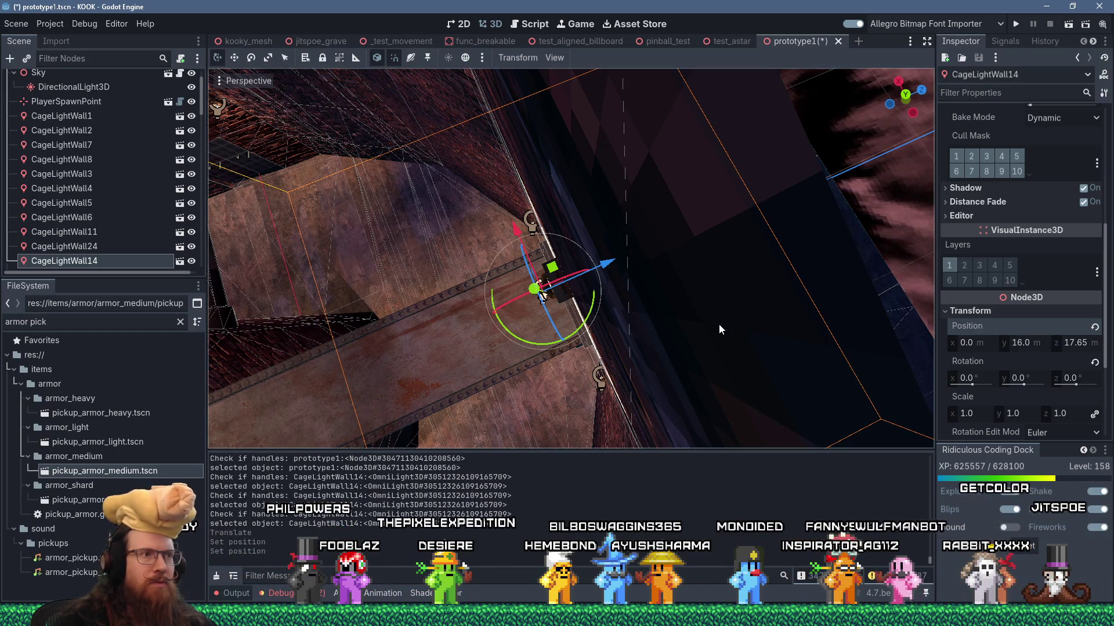
key(ctrl+z)
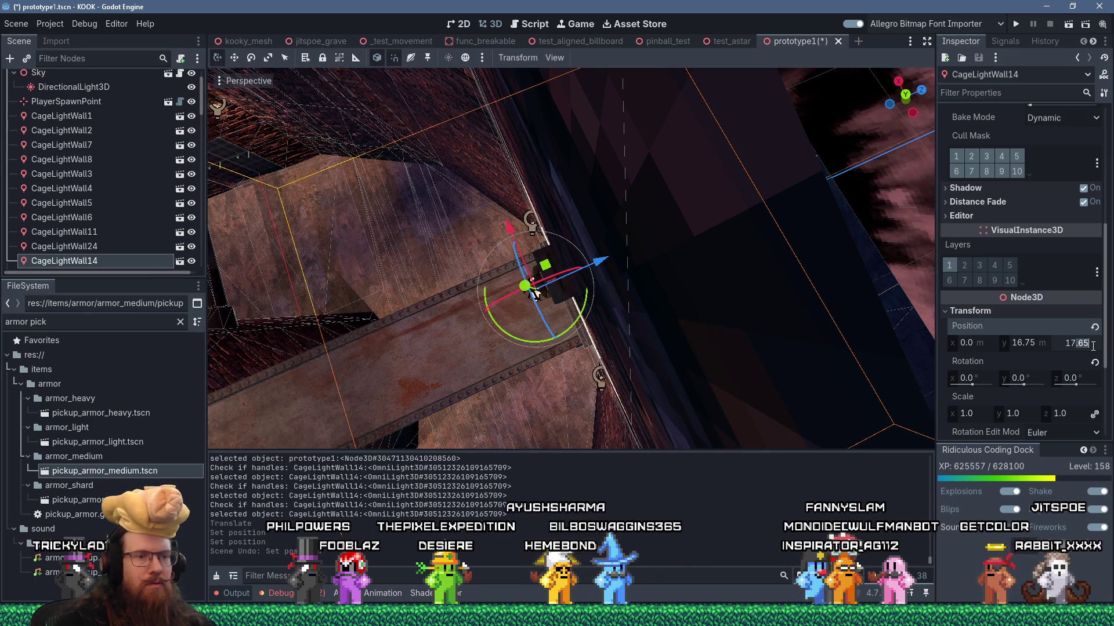
key(BackSpace)
key(BackSpace)
key(Return)
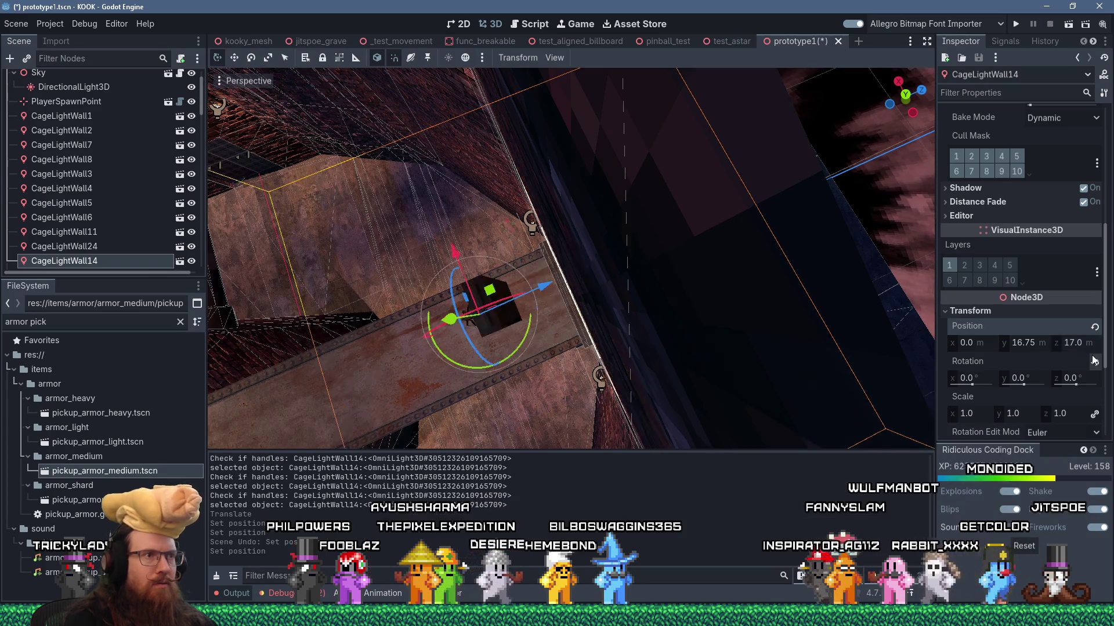
Move CageLightWall14 along Z with G/Z and nudge it back to about 17.7
key(g)
key(z)
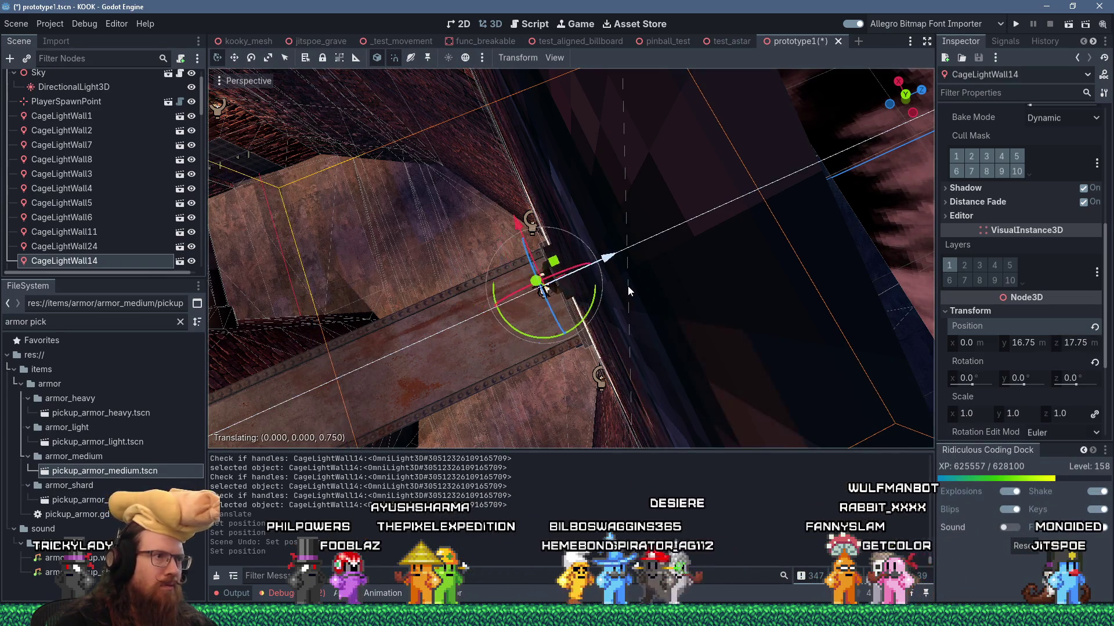
click(621, 290)
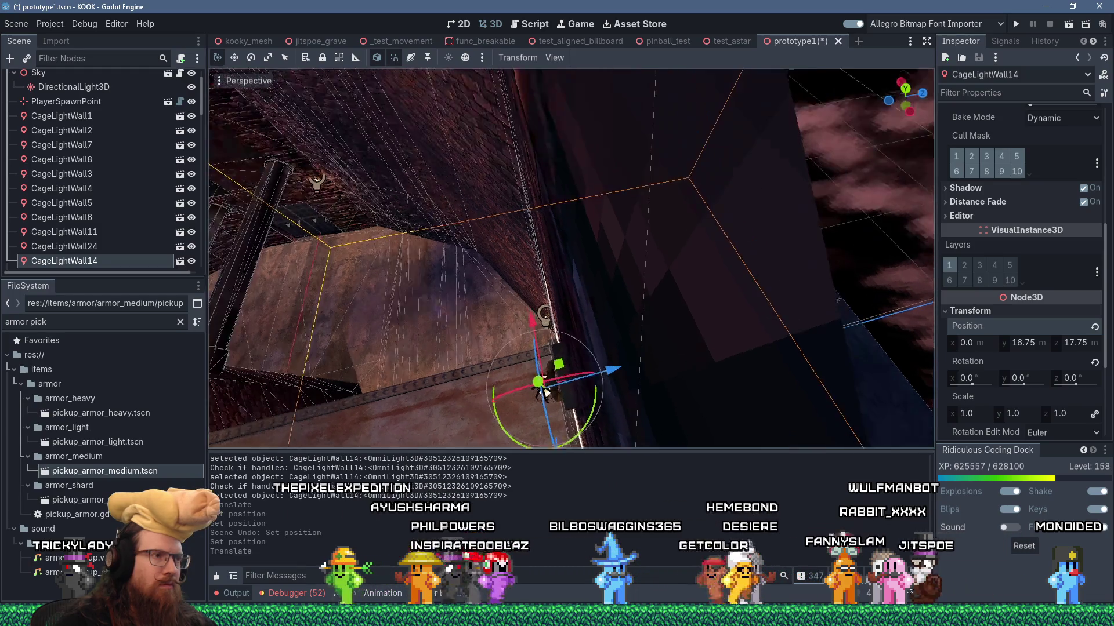
scroll(631, 271, up, 5)
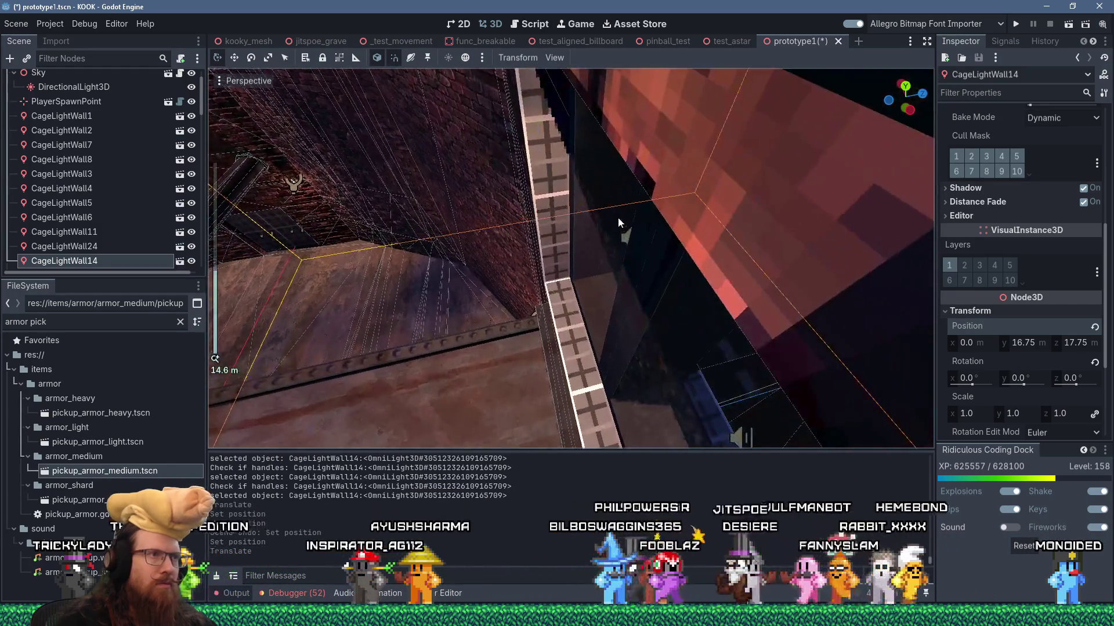
key(f)
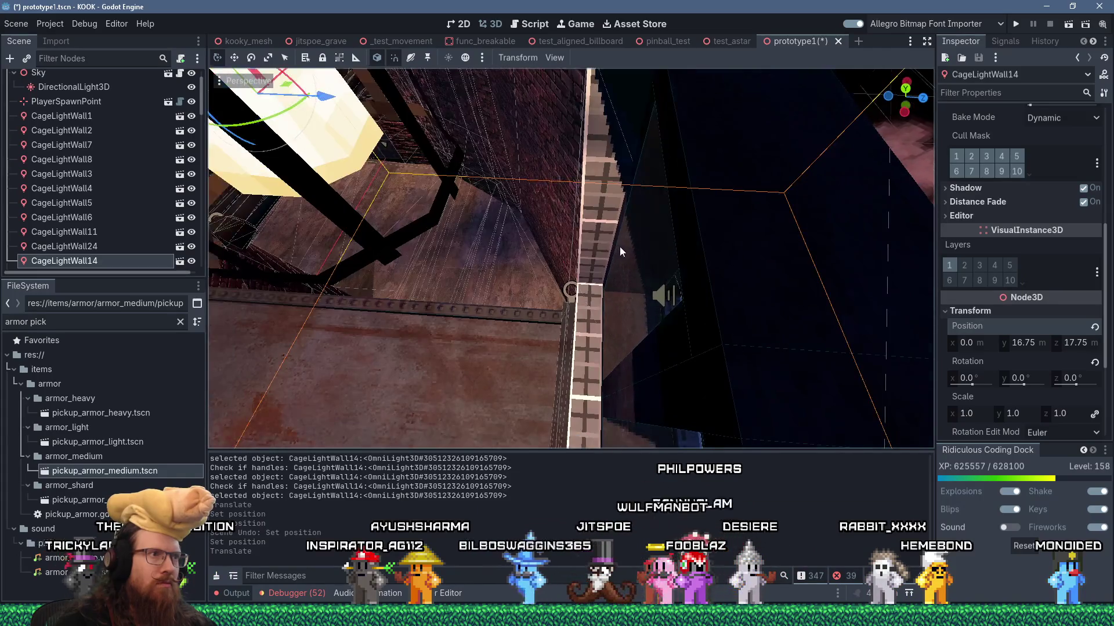
scroll(620, 246, down, 2)
drag(636, 273, 639, 283)
mouse_move(745, 232)
mouse_down()
mouse_move(694, 272)
mouse_move(755, 273)
mouse_move(611, 238)
mouse_move(738, 265)
mouse_move(770, 321)
mouse_up()
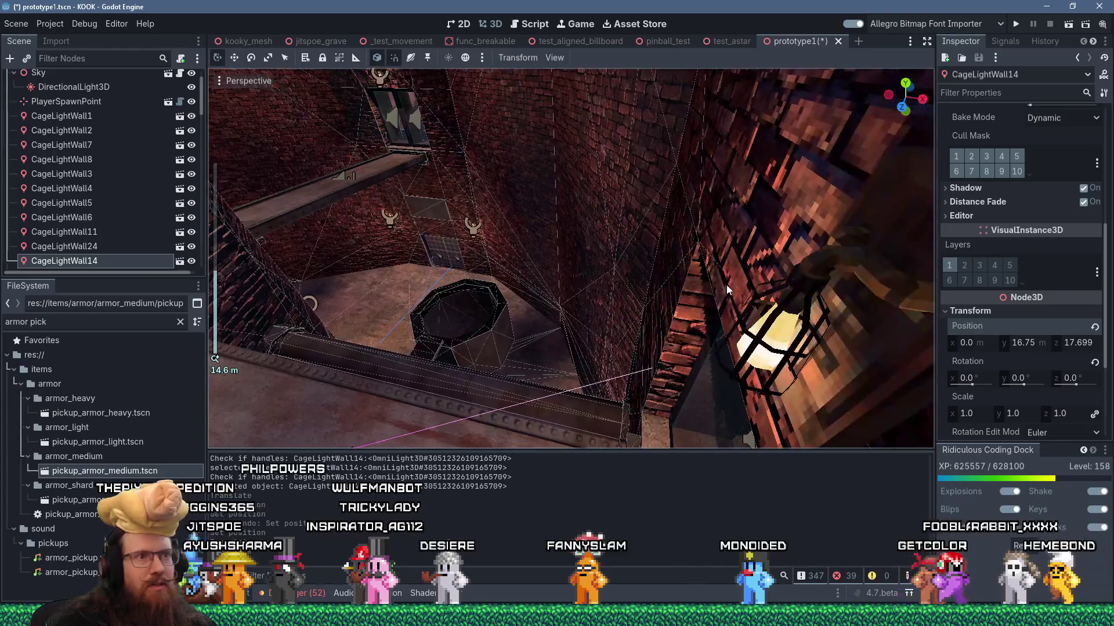
click(770, 320)
Drag CageLightWall24's X gizmo to pull it inward from 17.75 to about 17.68
key(d)
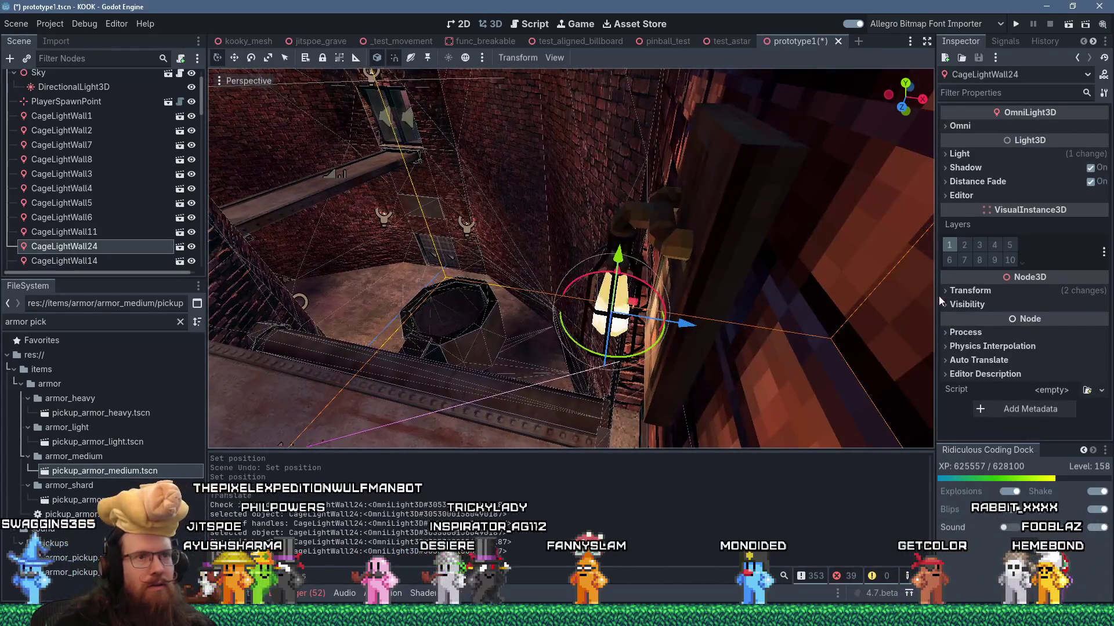
click(964, 291)
key(d)
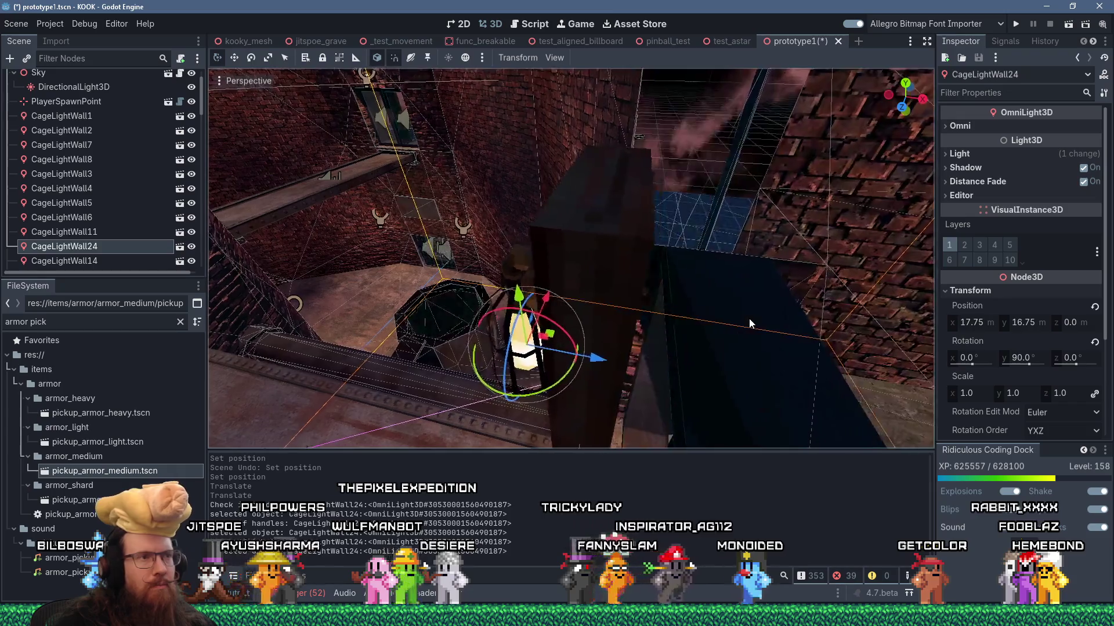
drag(639, 362, 595, 367)
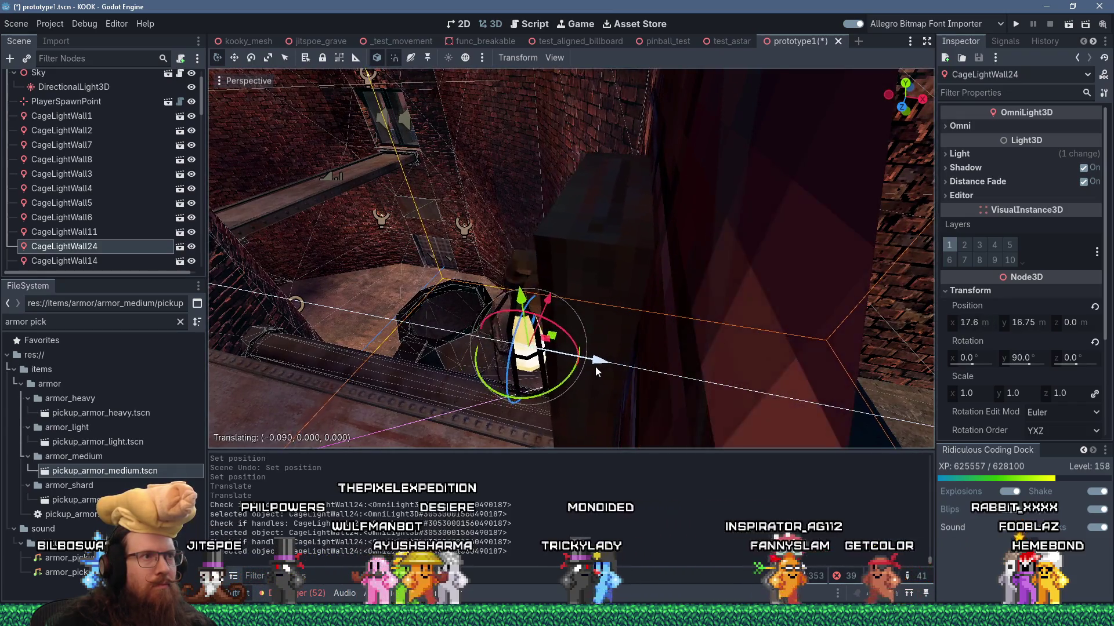
drag(707, 312, 764, 325)
mouse_move(809, 286)
mouse_down()
mouse_move(859, 271)
mouse_move(757, 245)
mouse_move(812, 231)
mouse_move(757, 229)
mouse_move(795, 234)
mouse_move(792, 221)
mouse_move(660, 269)
mouse_move(723, 273)
mouse_move(592, 319)
mouse_up()
scroll(812, 231, down, 3)
scroll(702, 267, up, 2)
click(596, 328)
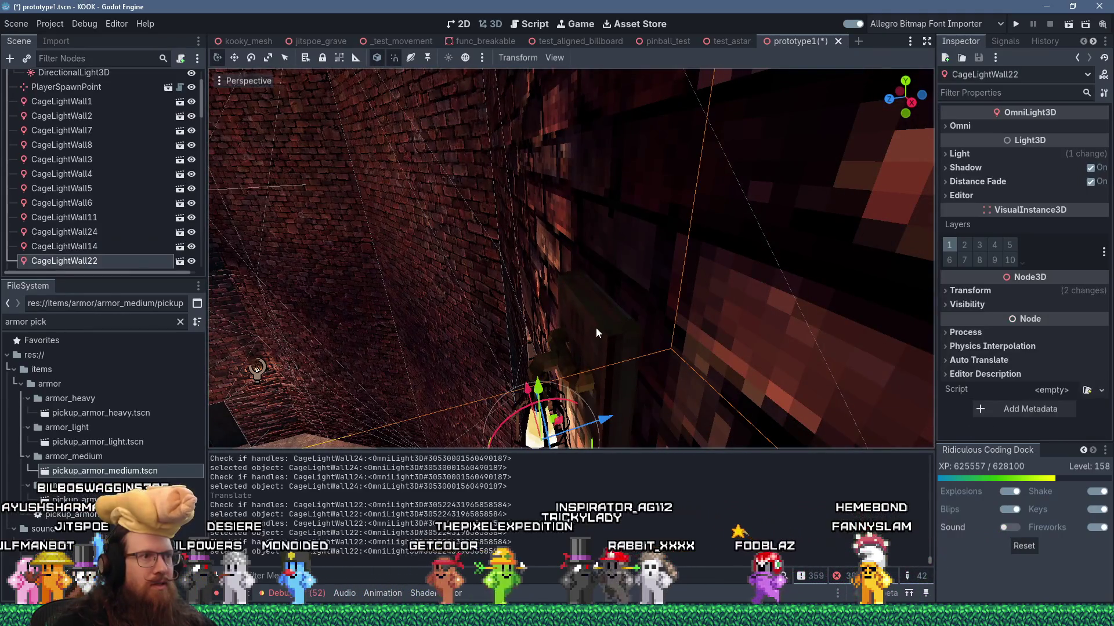
Nudge CageLightWall22 slightly along its Z axis and select CageLightWall11 to inspect
drag(606, 418, 436, 321)
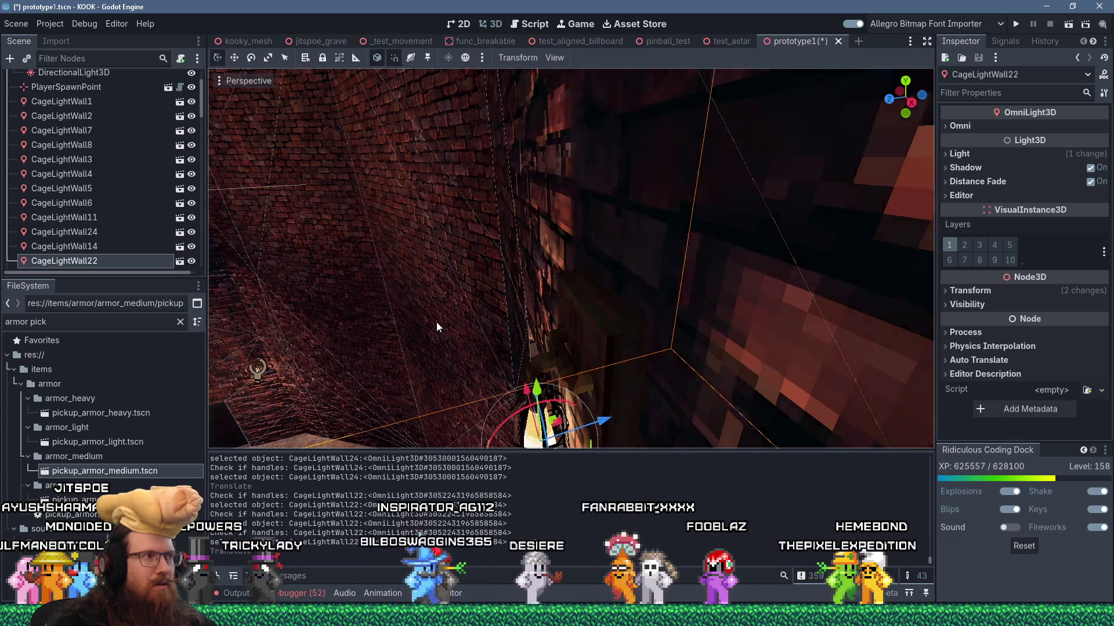
scroll(653, 323, up, 5)
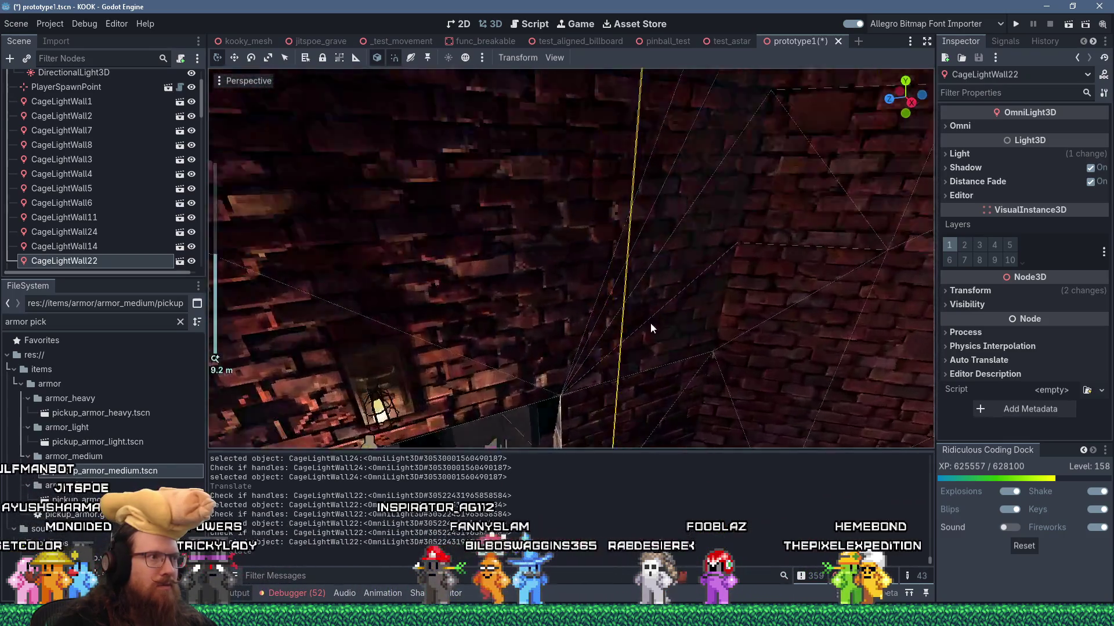
mouse_move(649, 322)
mouse_down()
mouse_move(516, 294)
mouse_move(530, 323)
mouse_move(654, 300)
mouse_move(667, 211)
mouse_move(857, 249)
mouse_move(650, 218)
mouse_move(800, 265)
mouse_move(655, 253)
mouse_move(617, 279)
mouse_move(597, 270)
mouse_move(690, 258)
mouse_move(658, 274)
mouse_move(652, 332)
mouse_move(633, 351)
mouse_move(525, 251)
mouse_move(456, 309)
mouse_up()
click(496, 296)
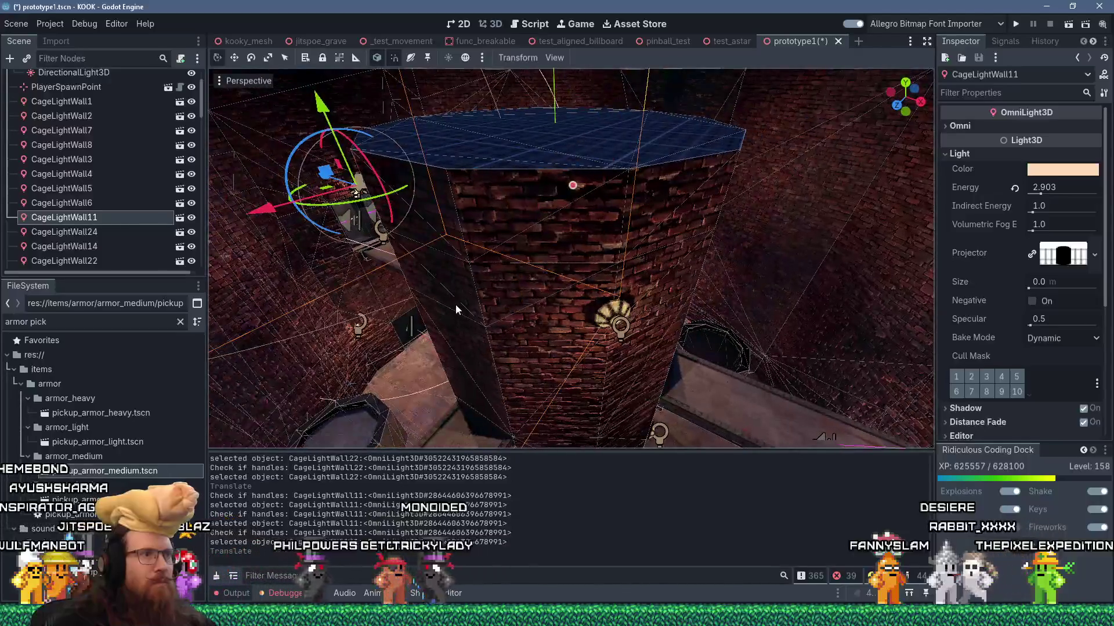
Save the prototype1 scene from the Scene menu, then orbit to survey the brick walls
click(13, 24)
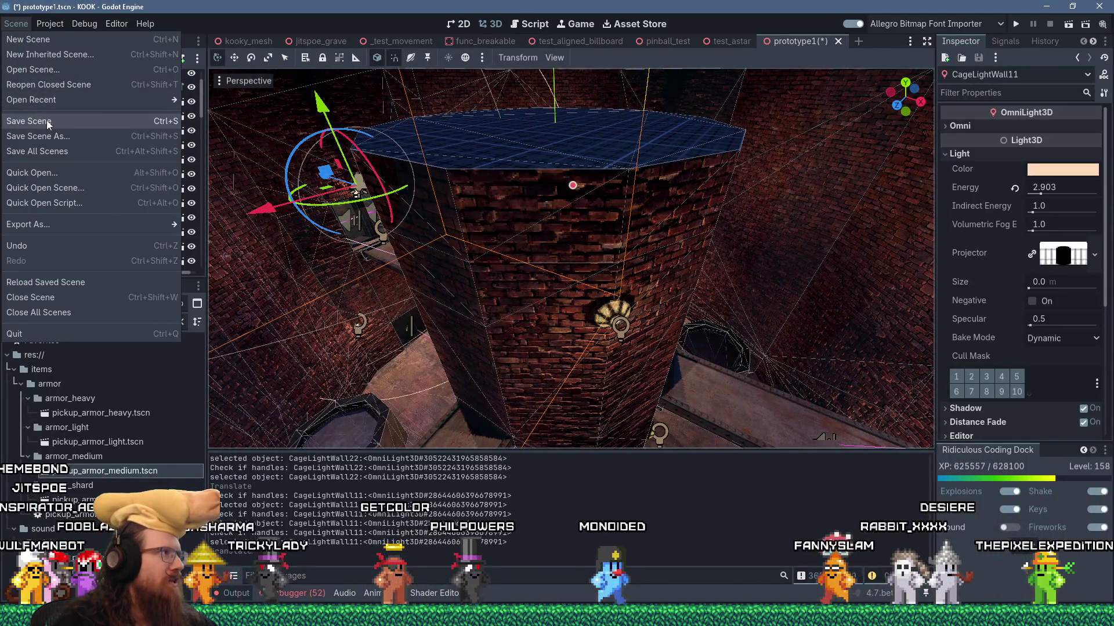
click(49, 125)
drag(582, 294, 647, 311)
scroll(596, 294, down, 3)
scroll(647, 311, up, 3)
mouse_move(684, 261)
mouse_down()
mouse_move(621, 248)
mouse_move(656, 222)
mouse_move(642, 232)
mouse_up()
scroll(645, 232, down, 3)
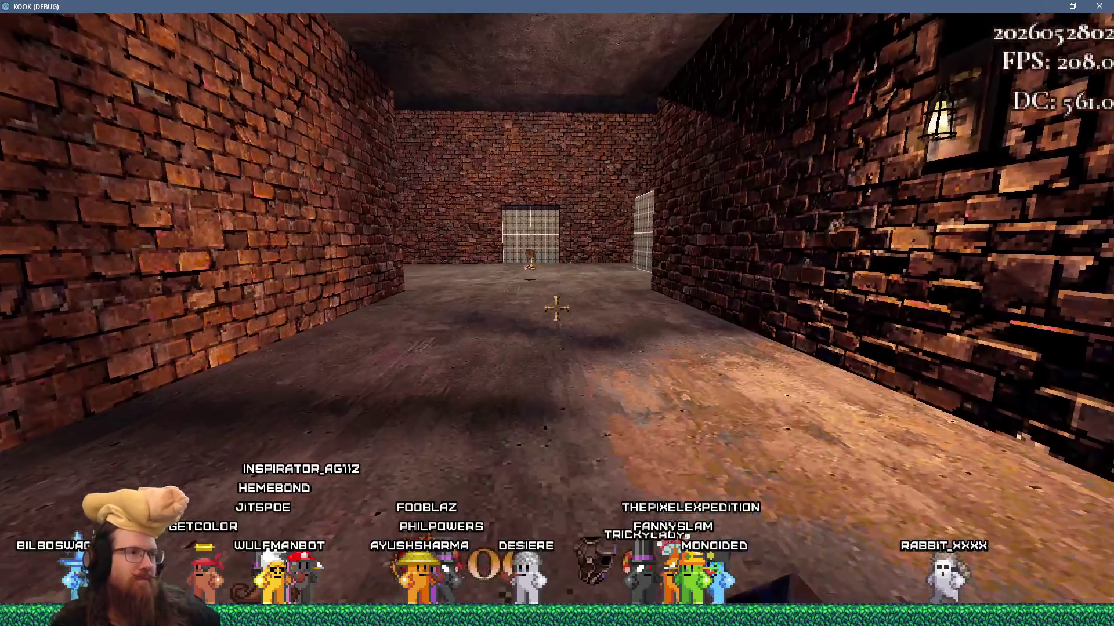
Walk through the start room, grab the revolver, and cross the bridge to the gold-key door
key(w)
key(w)
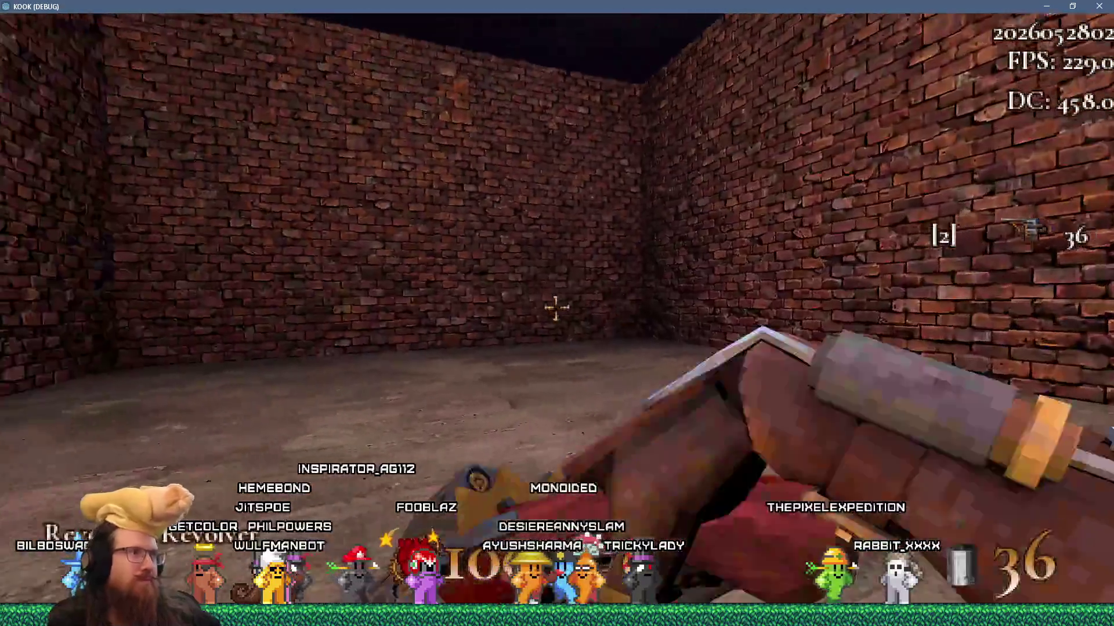
key(w)
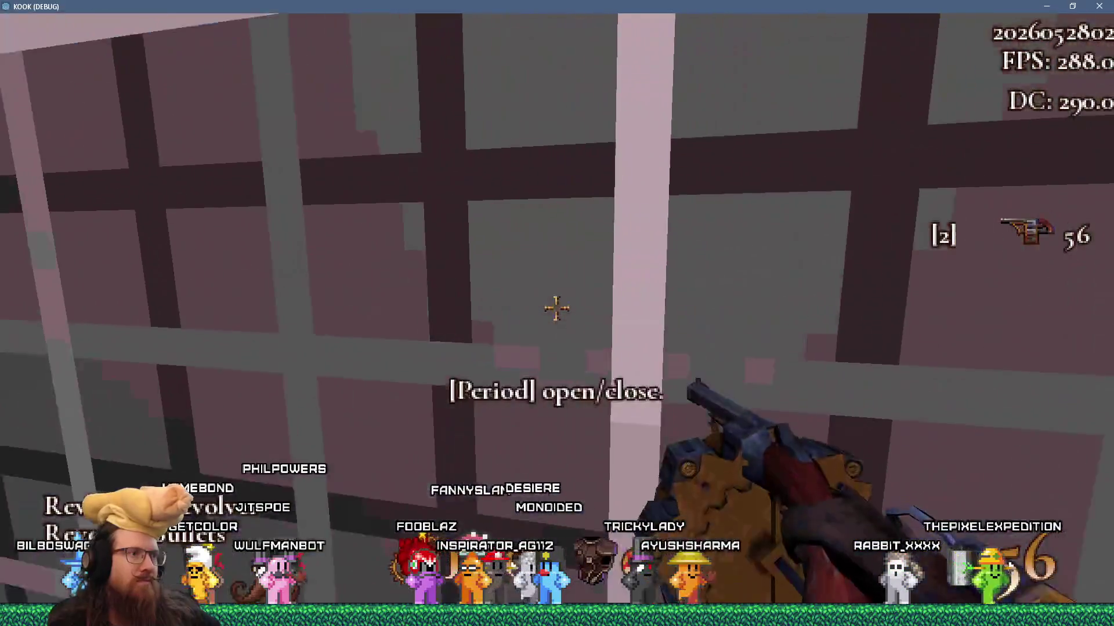
key(w)
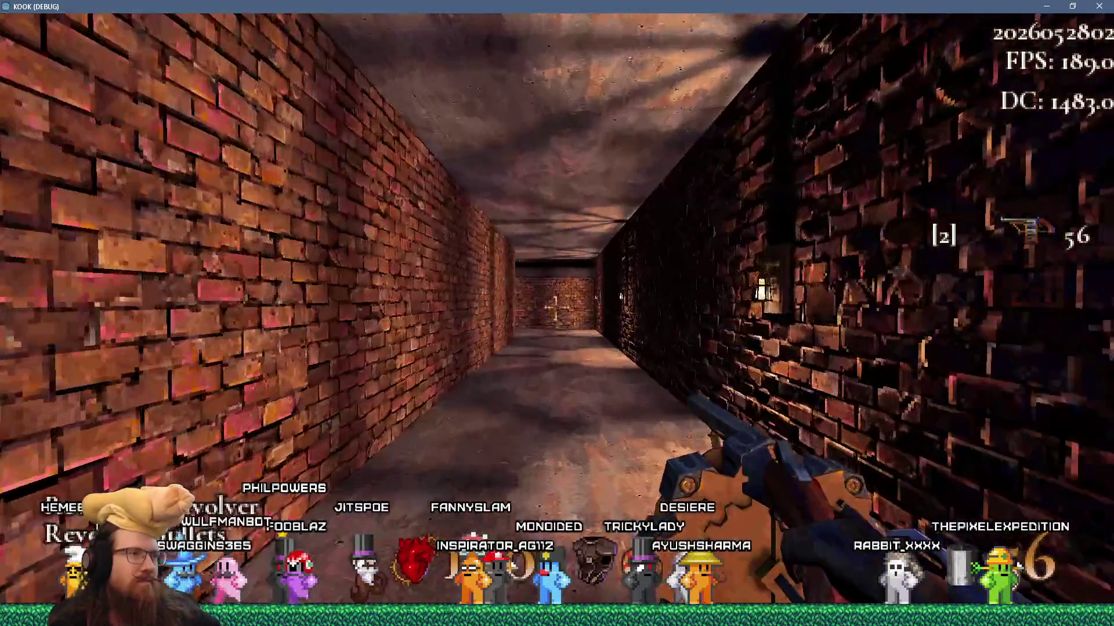
key(w)
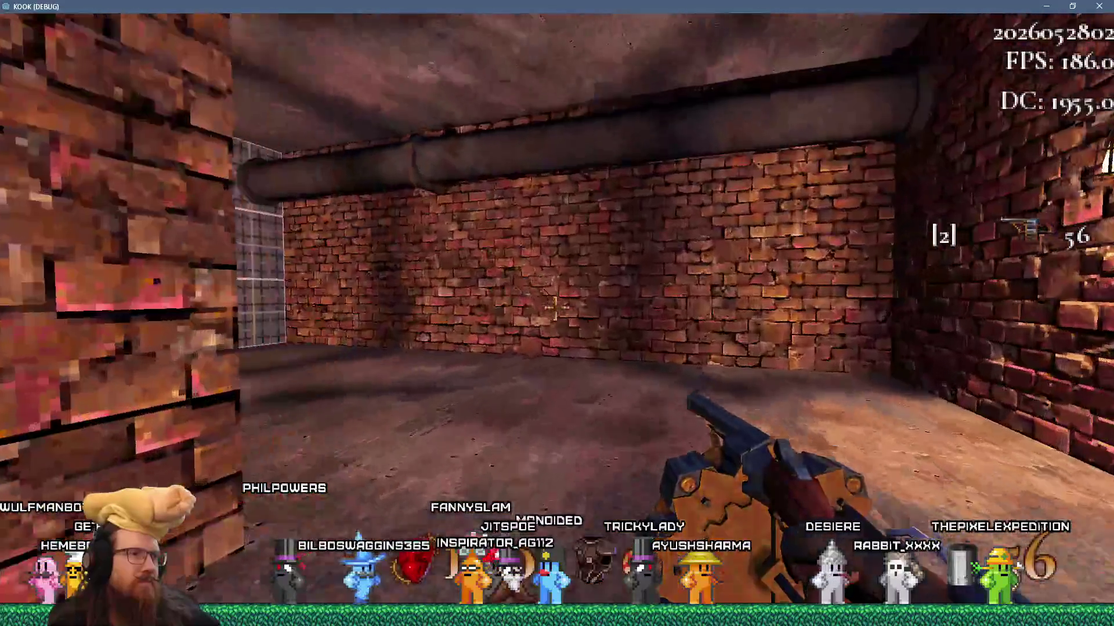
key(w)
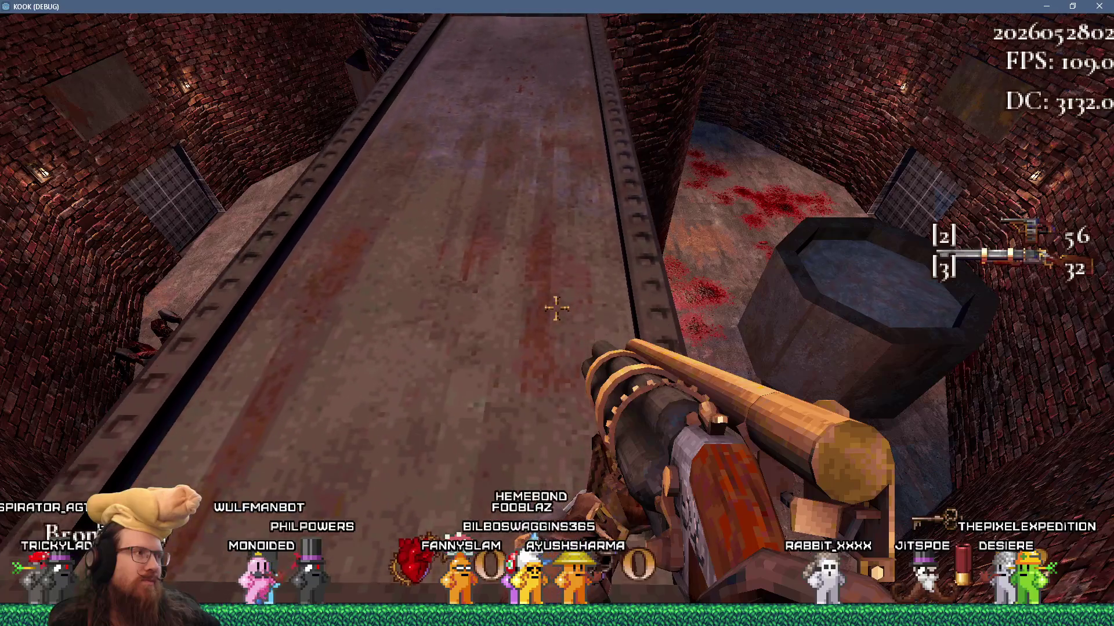
key(w)
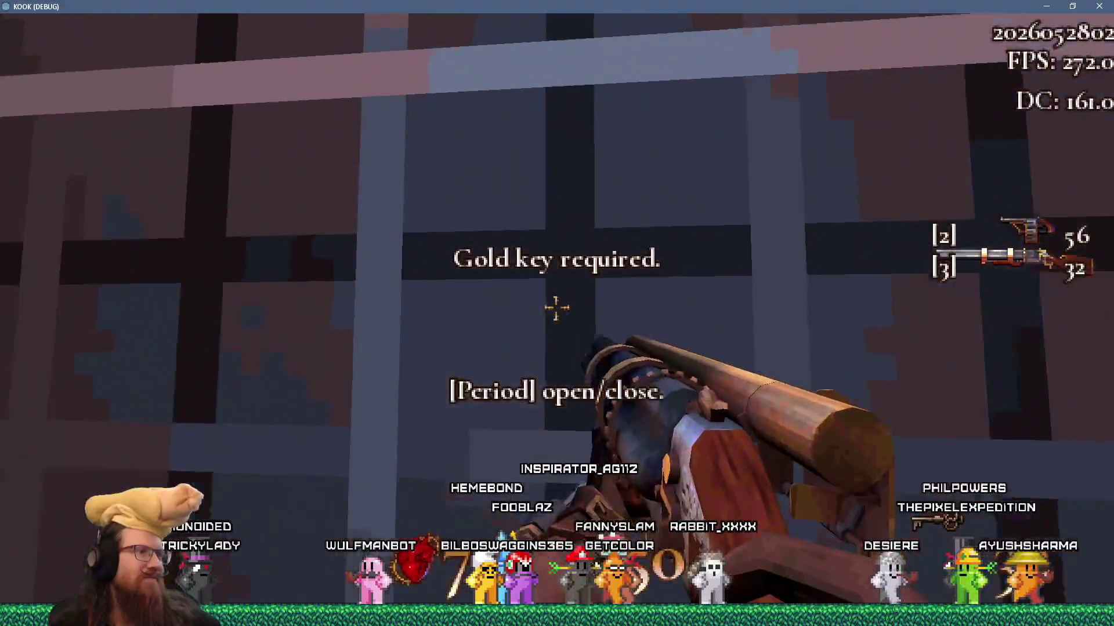
Head down the brick corridor, open the lit grate, climb the stairs and open the door
key(w)
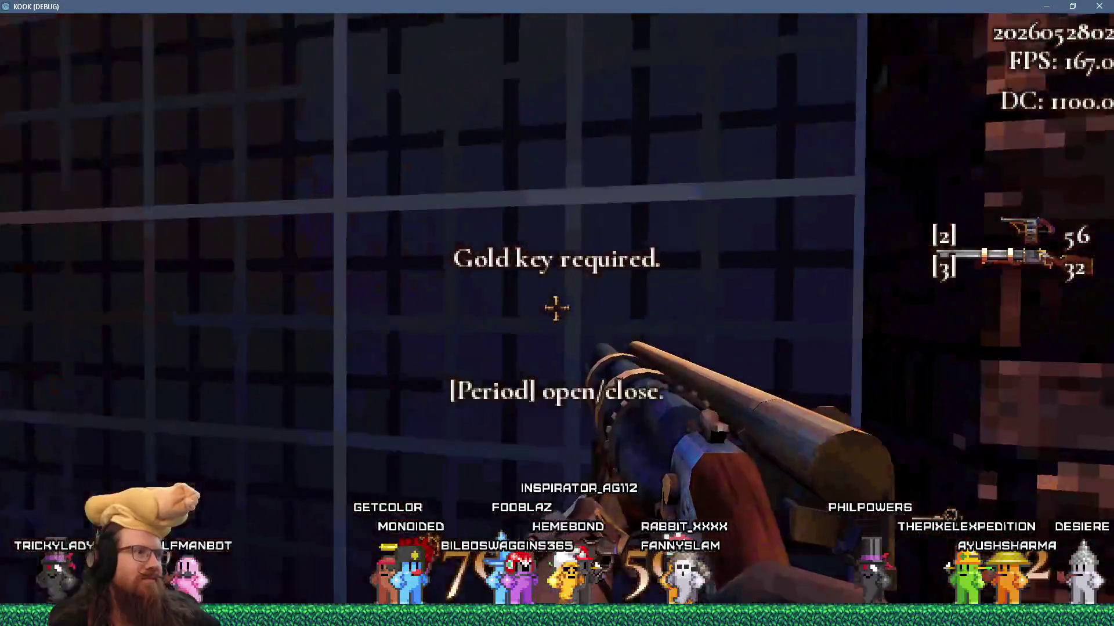
key(w)
key(w)
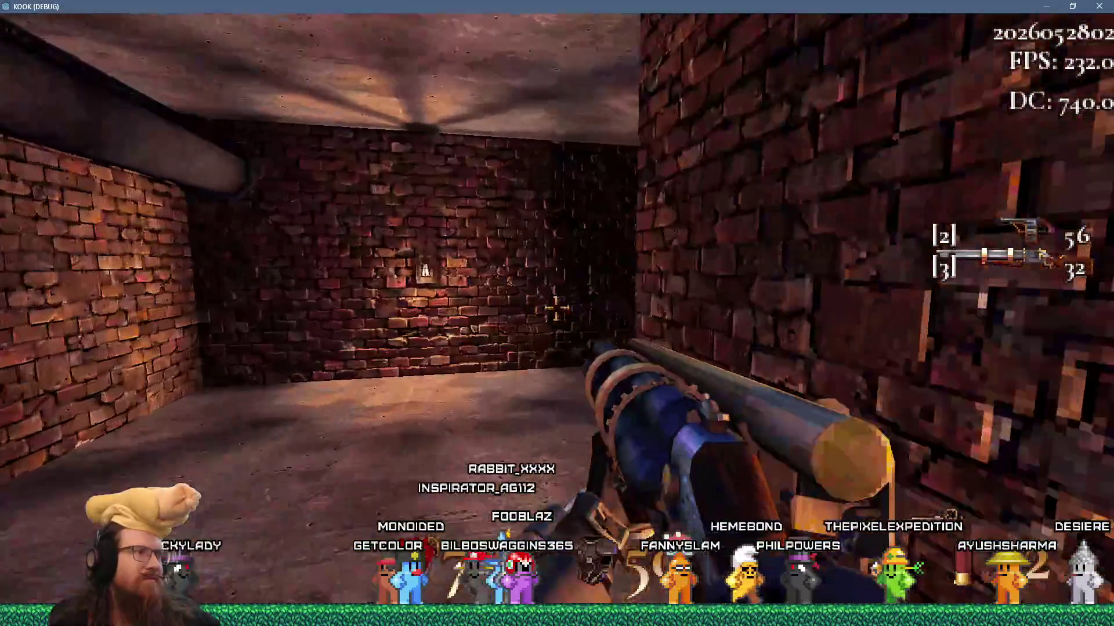
key(w)
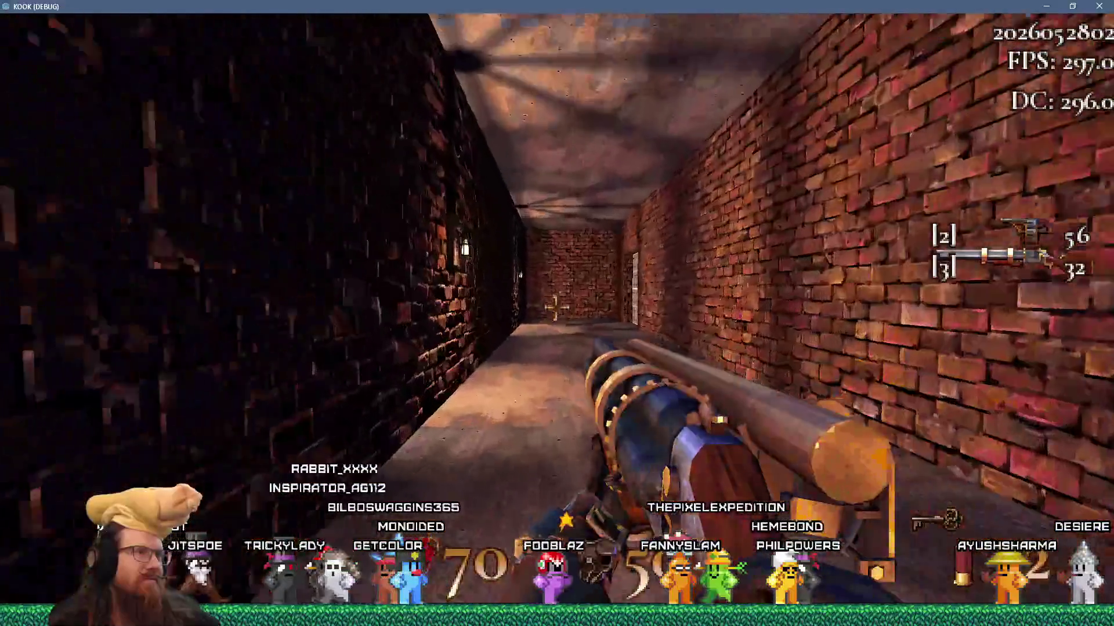
key(w)
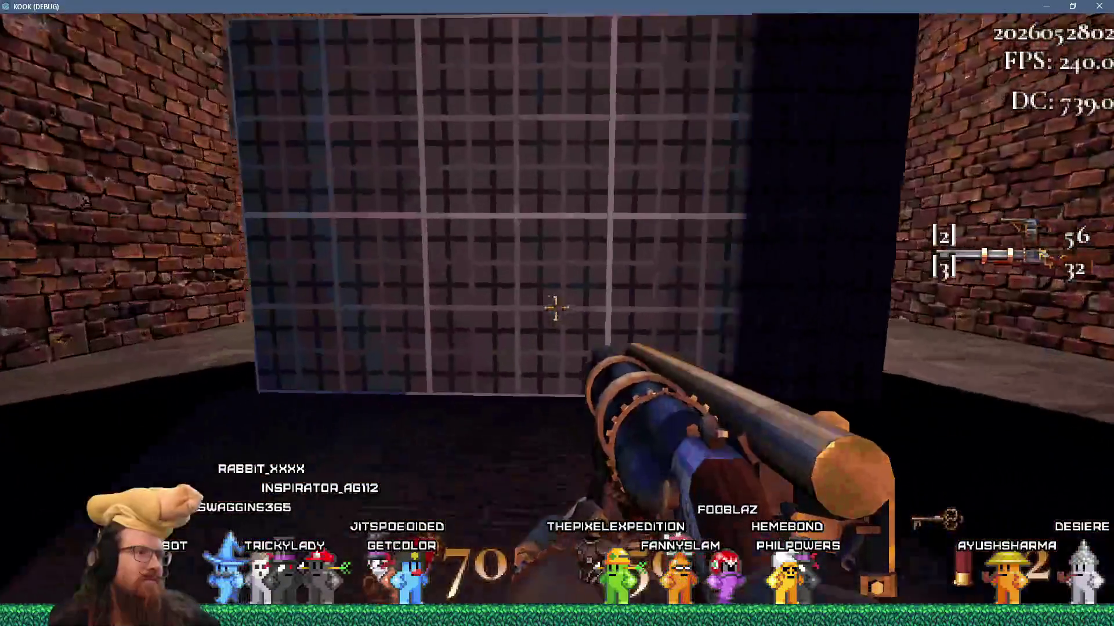
key(w)
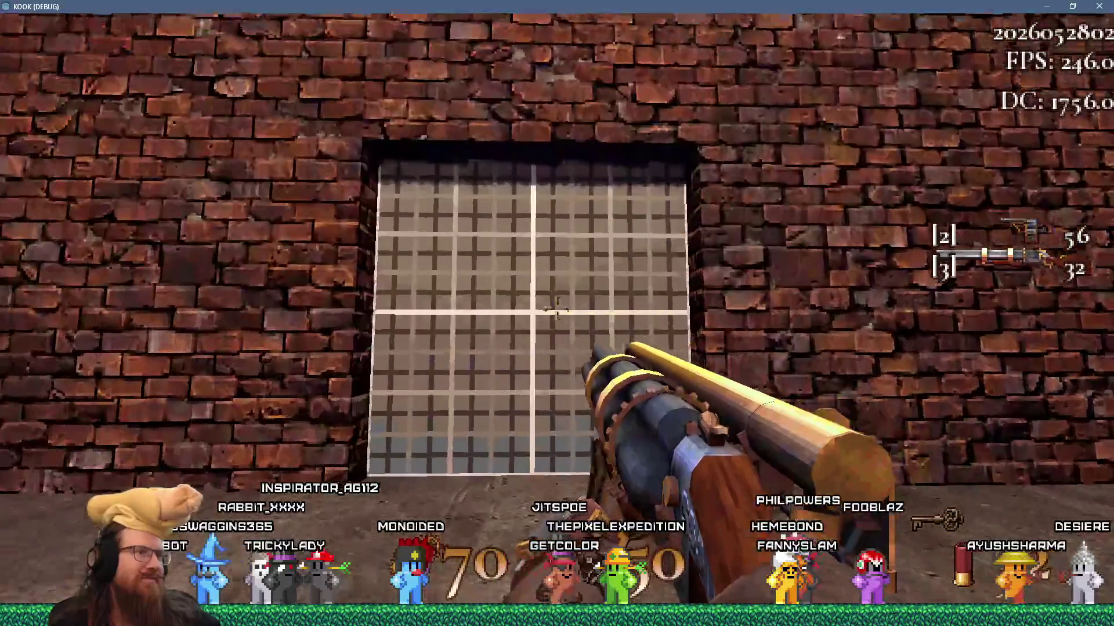
key(period)
key(w)
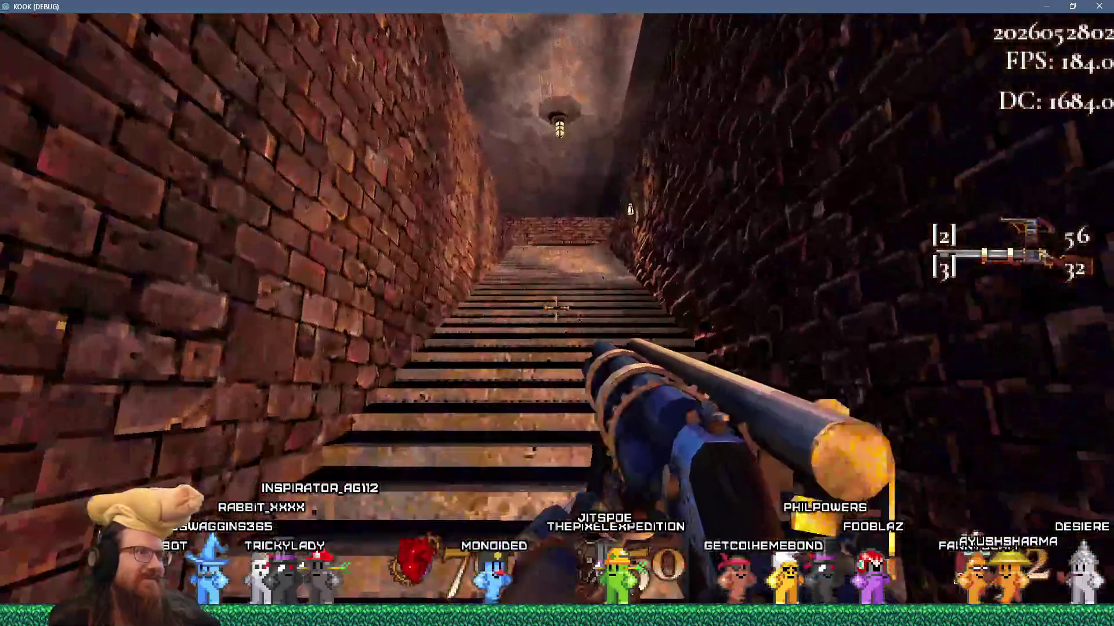
key(w)
key(period)
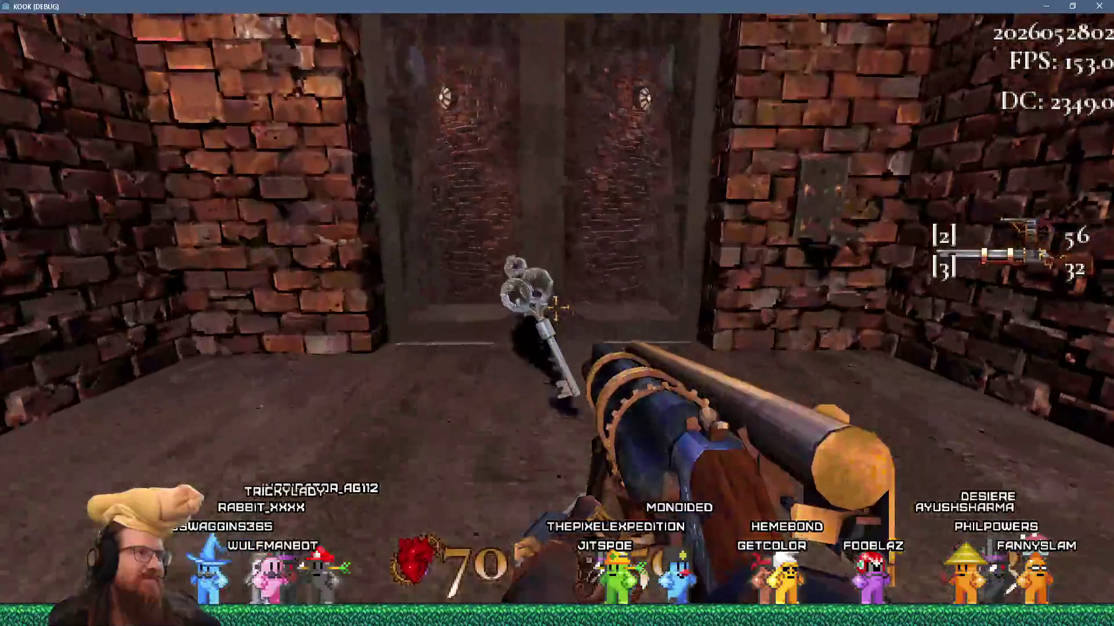
Drop into the octagonal pit, claim the last two secrets, and equip the weapon 6 gear gun
key(w)
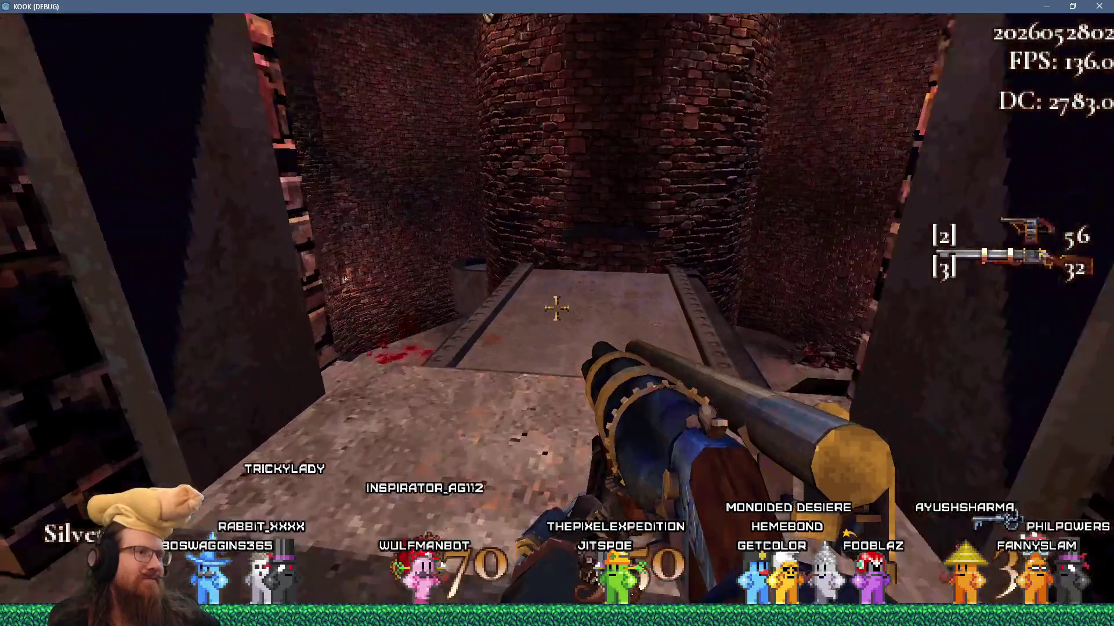
key(w)
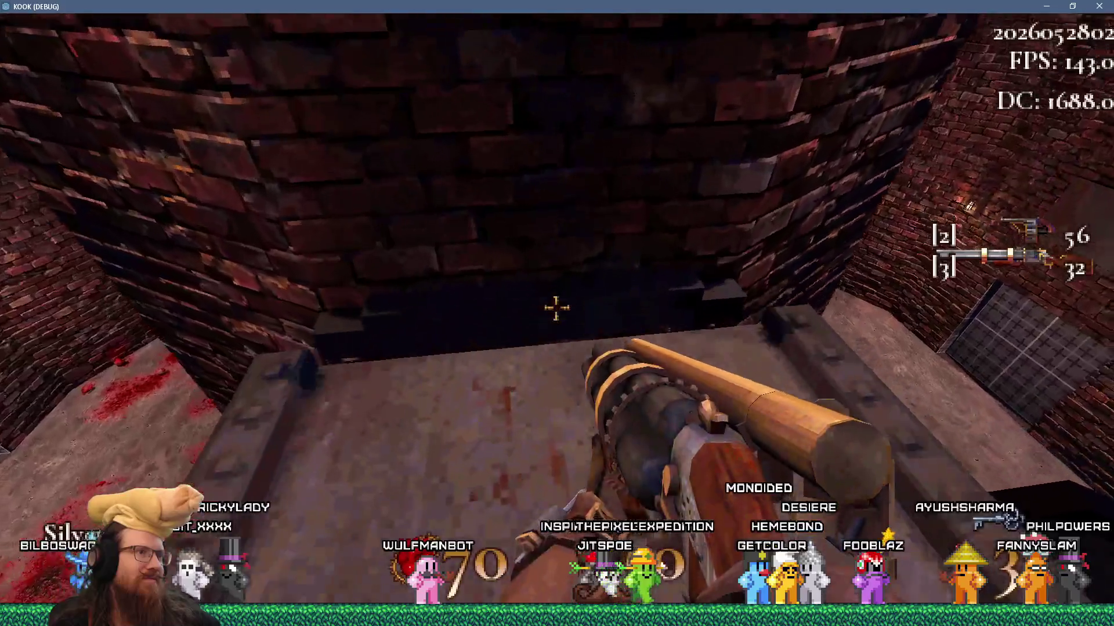
key(w)
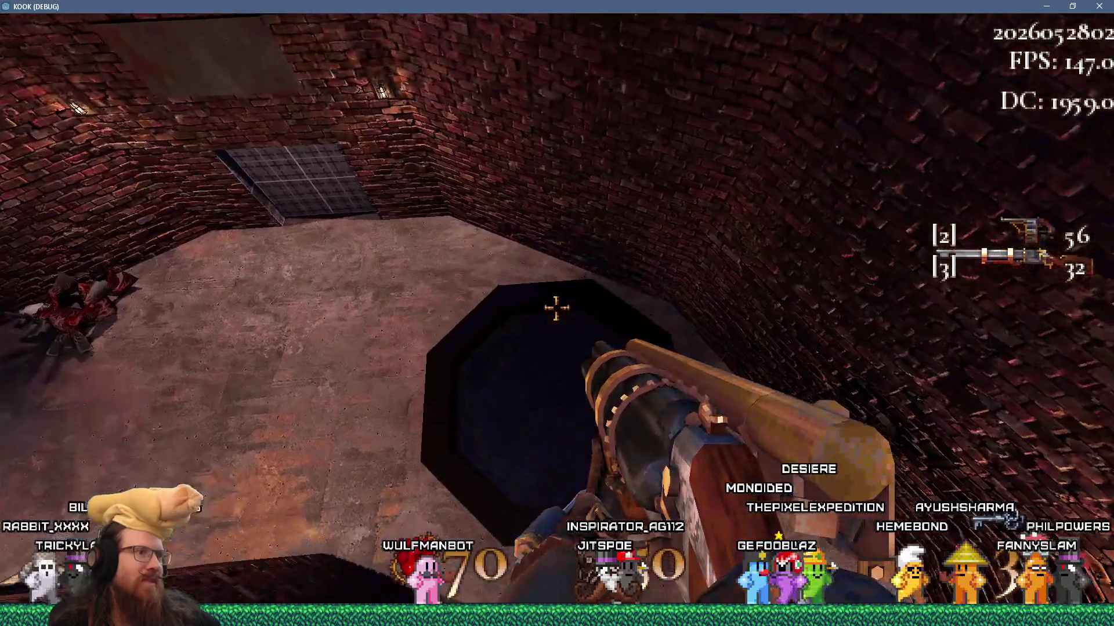
key(w)
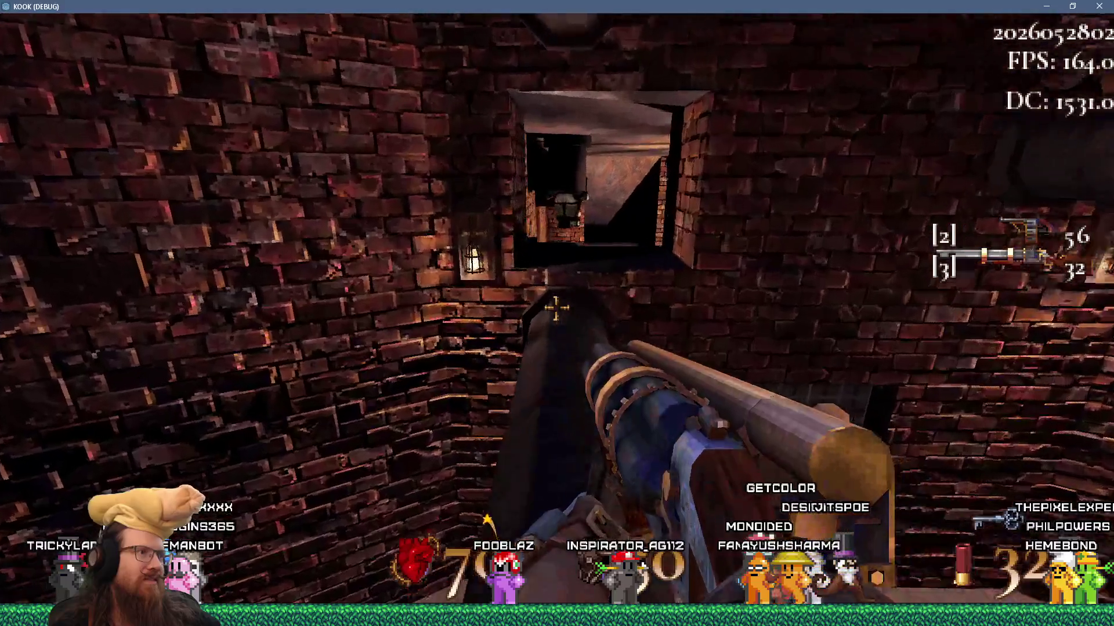
key(w)
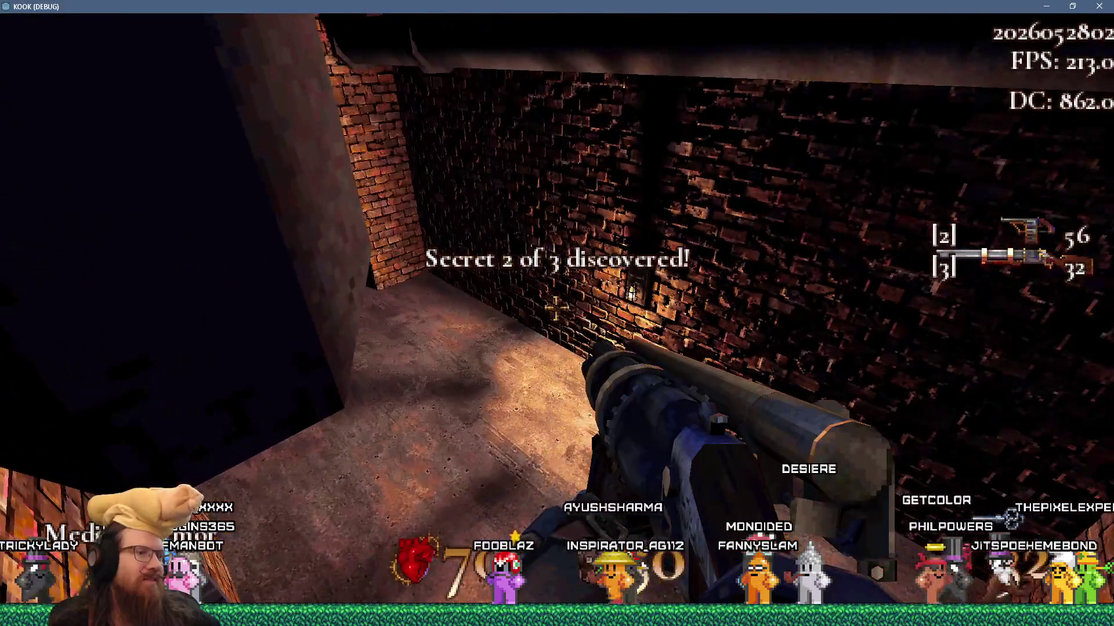
key(w)
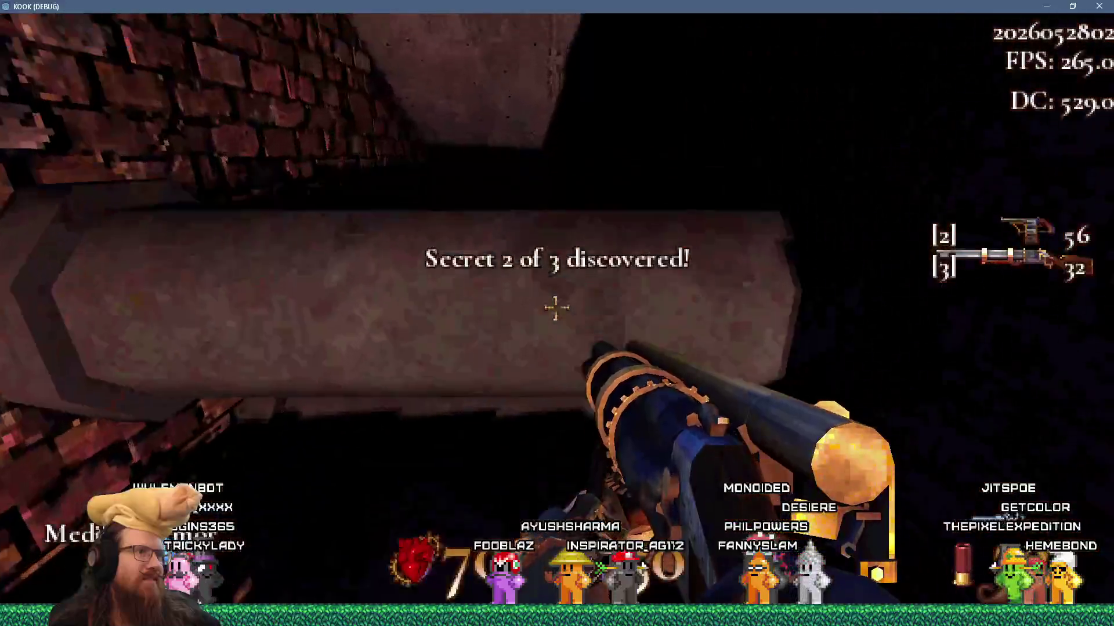
key(6)
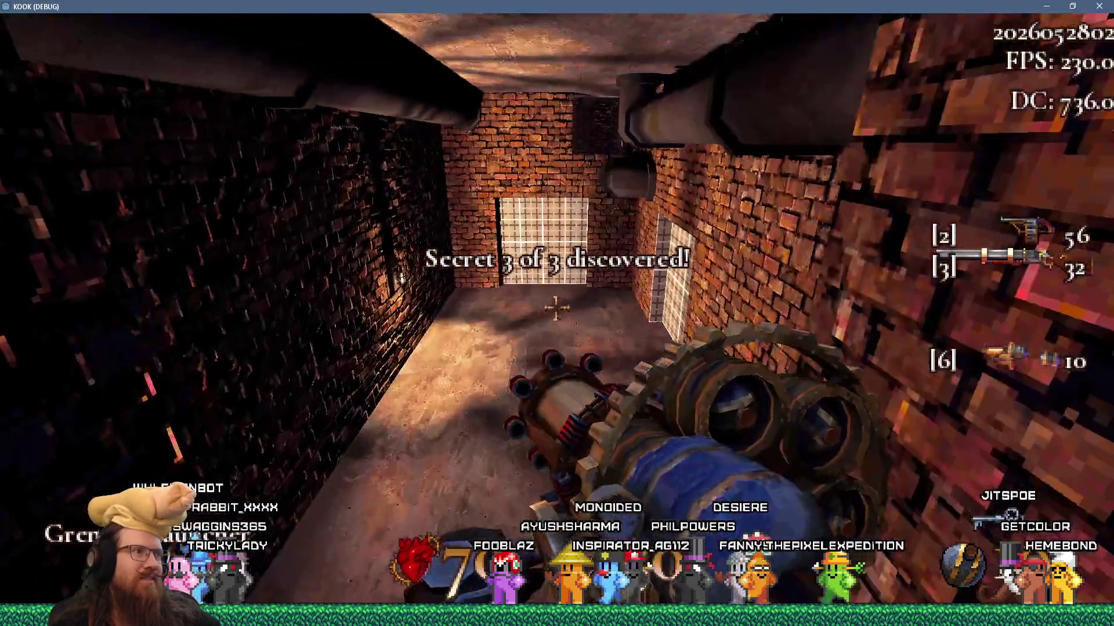
key(w)
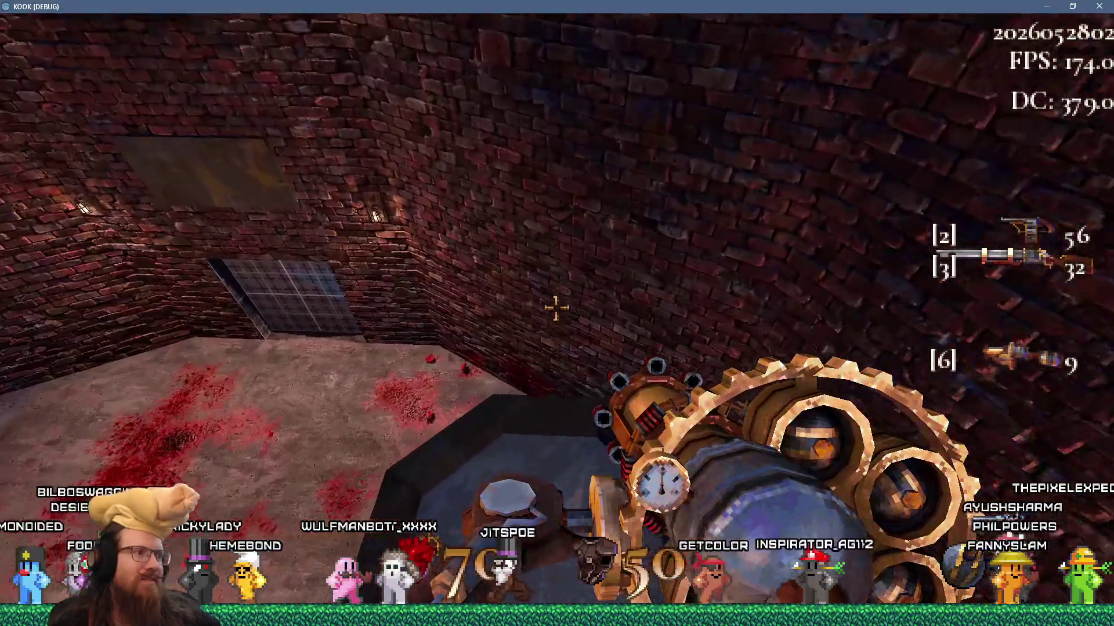
mouse_move(557, 307)
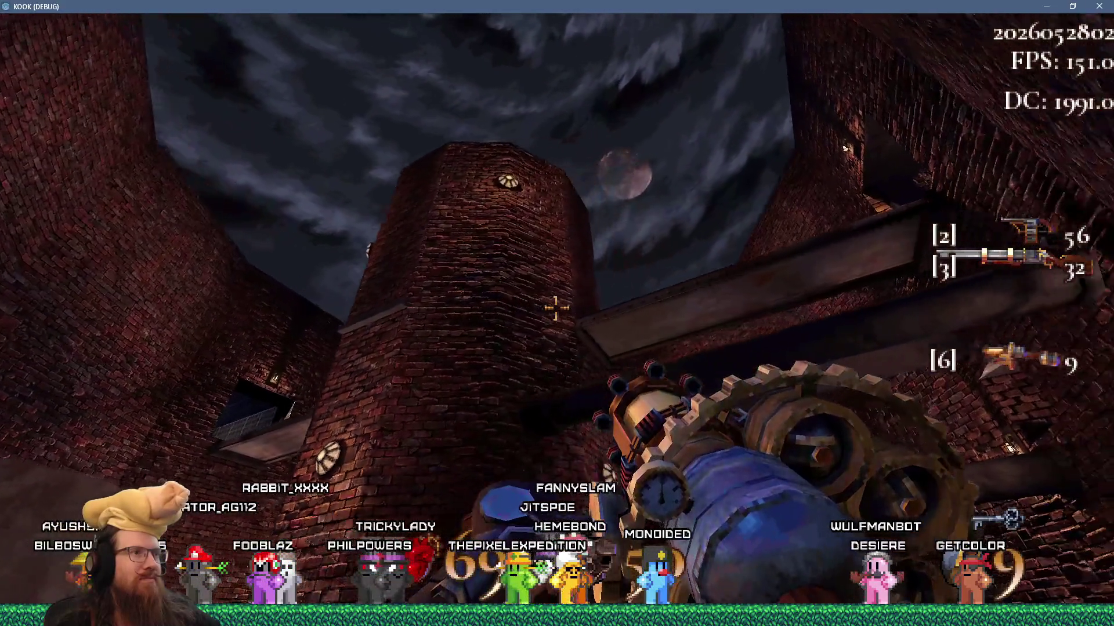
Fire the gear gun four times, dropping ammo to 5, then open the development console
click(557, 308)
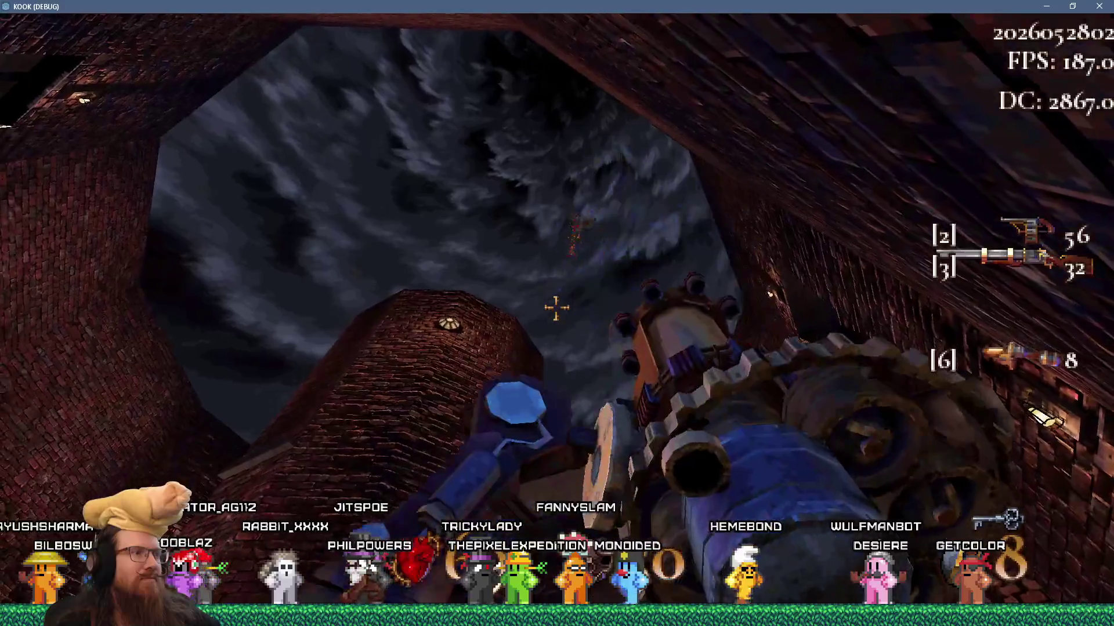
mouse_move(556, 308)
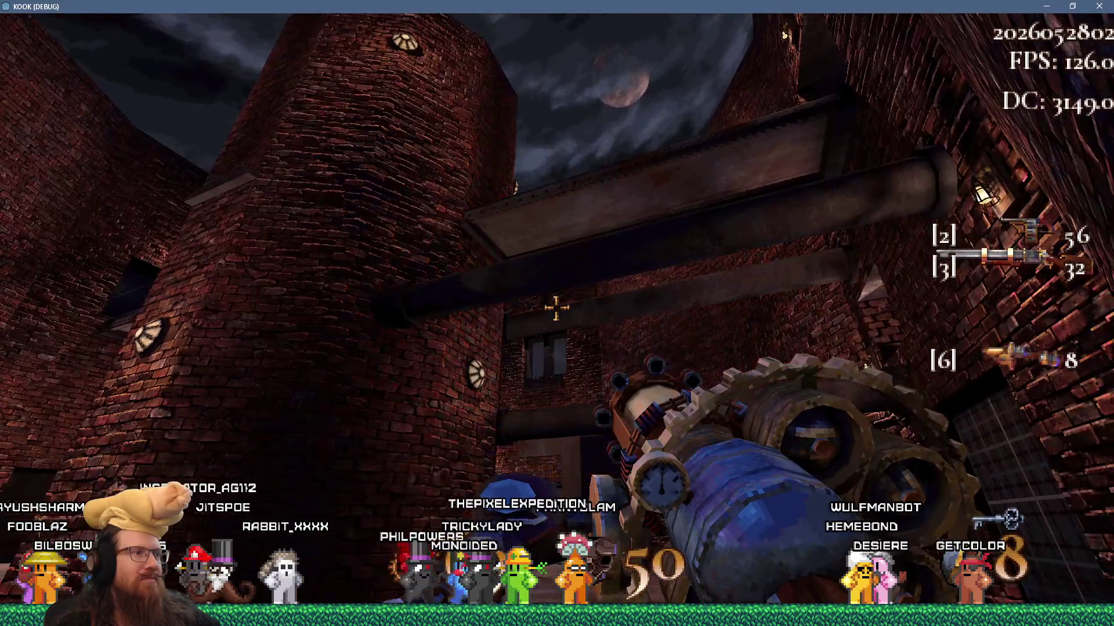
click(556, 308)
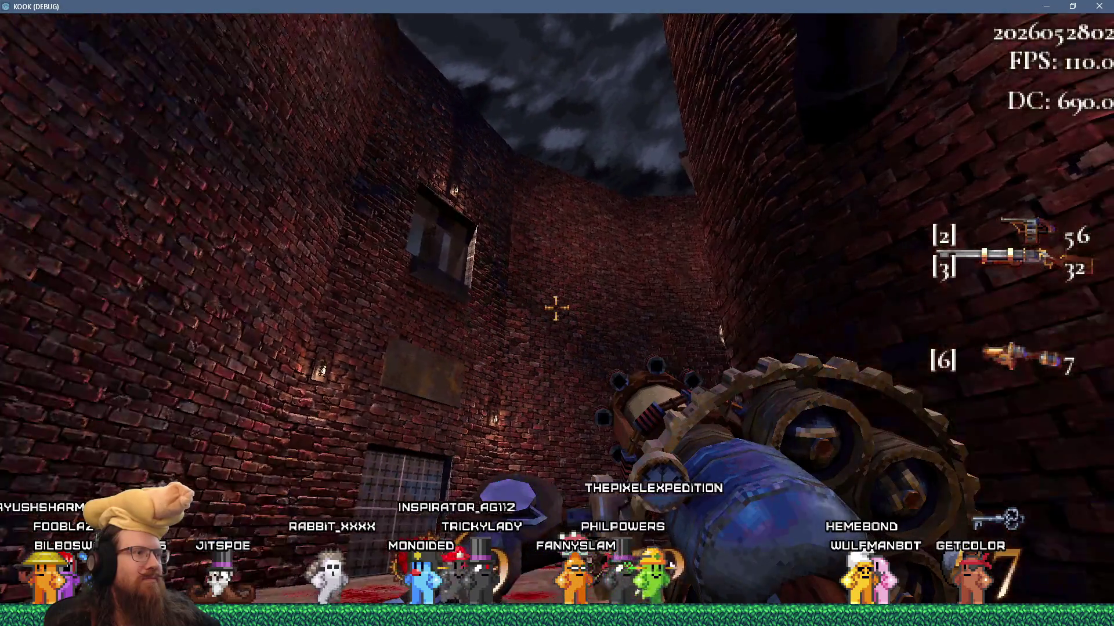
click(556, 308)
mouse_move(556, 308)
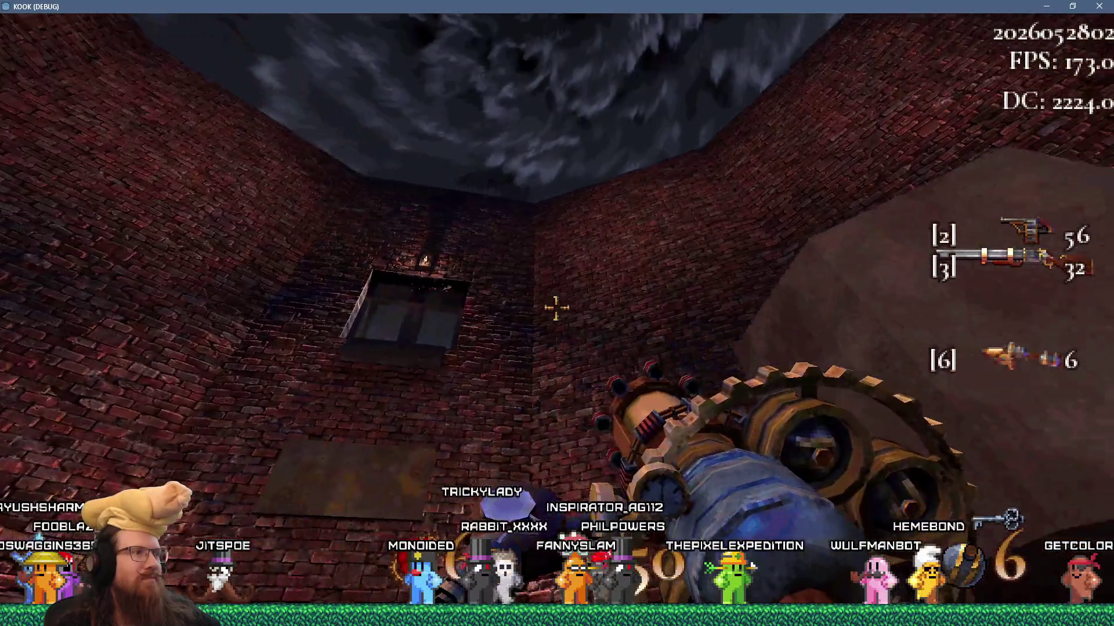
click(556, 308)
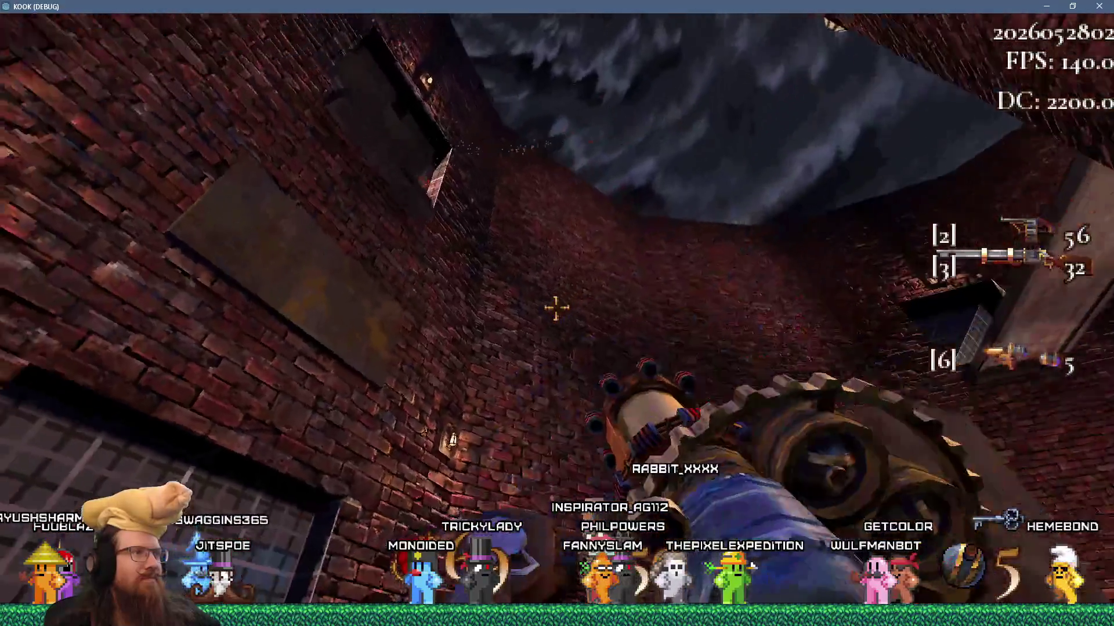
mouse_move(556, 308)
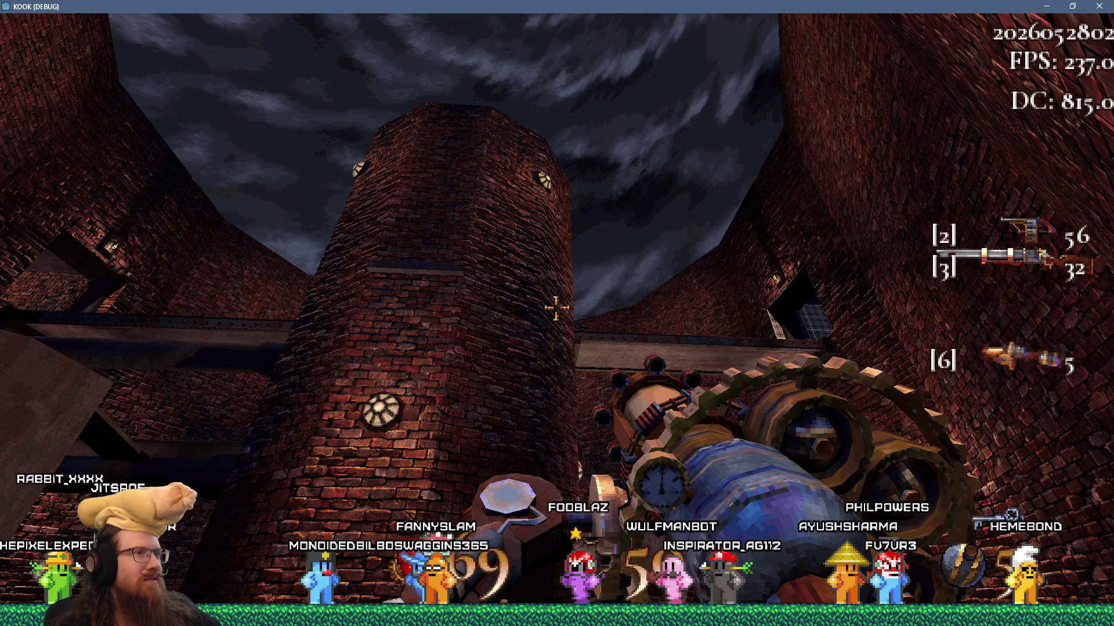
key(grave)
Submit the quit command in the console to exit KOOK
text(qu)
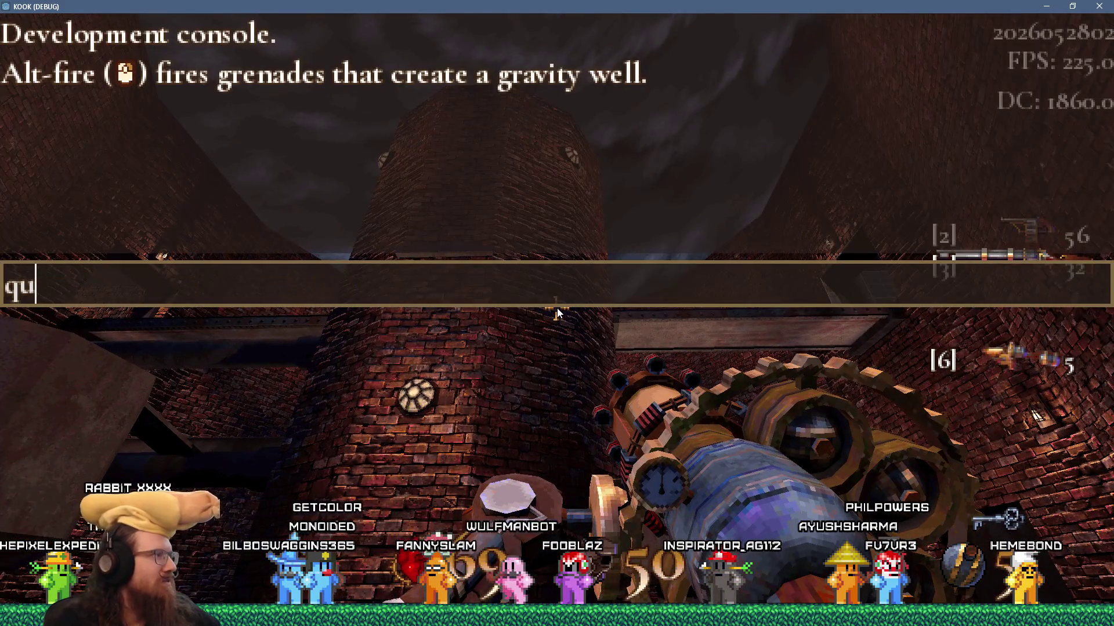
text(t)
key(Return)
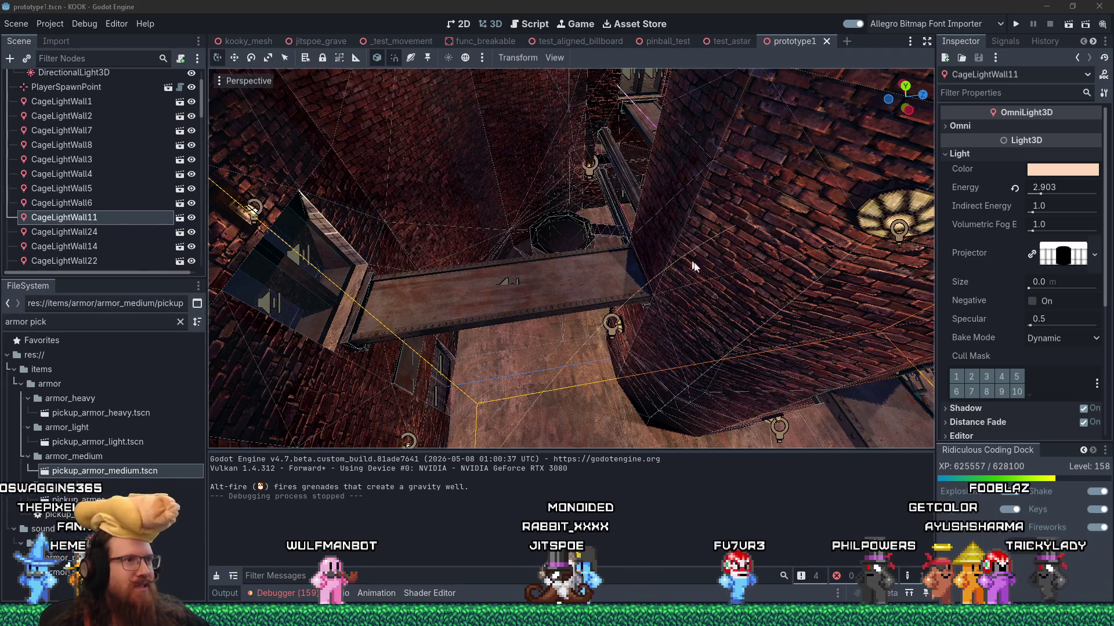
scroll(656, 237, down, 5)
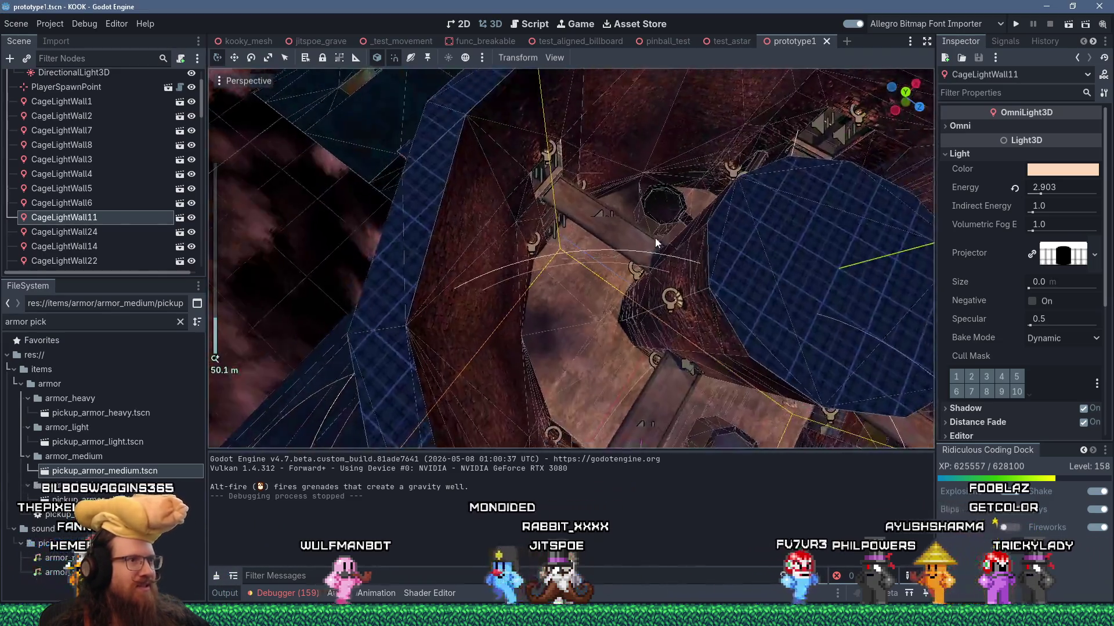
drag(655, 237, 587, 273)
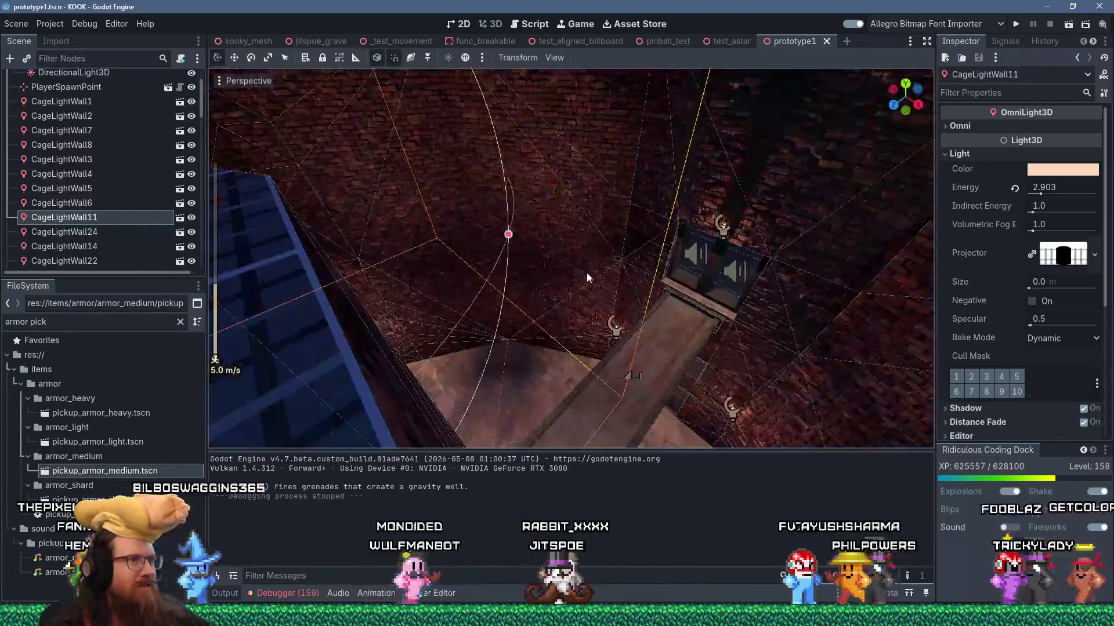
scroll(658, 289, down, 2)
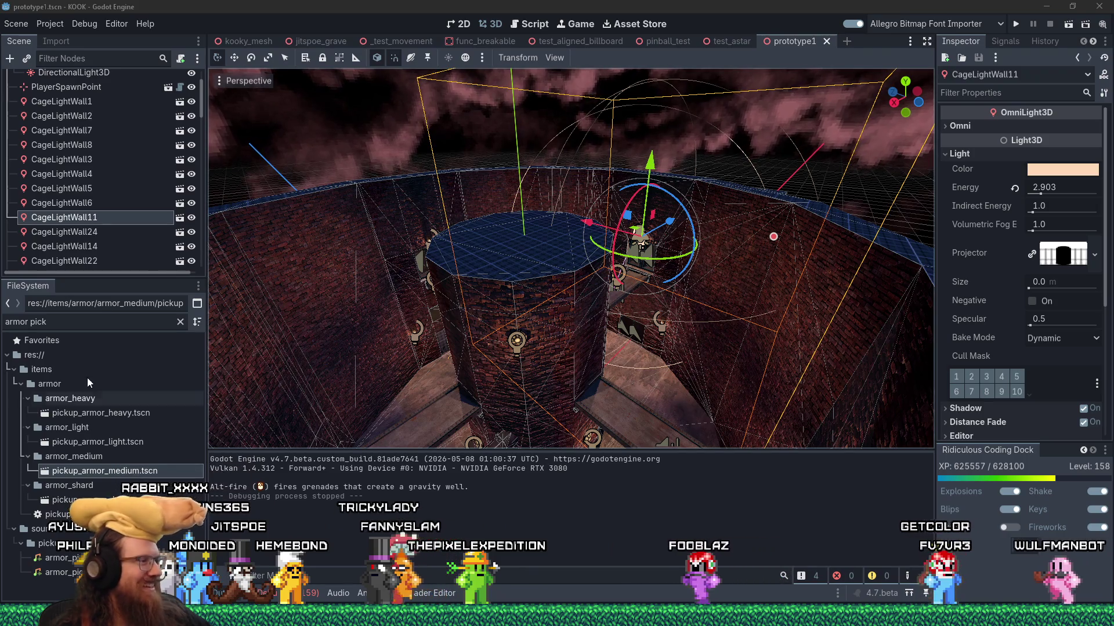
mouse_move(1019, 615)
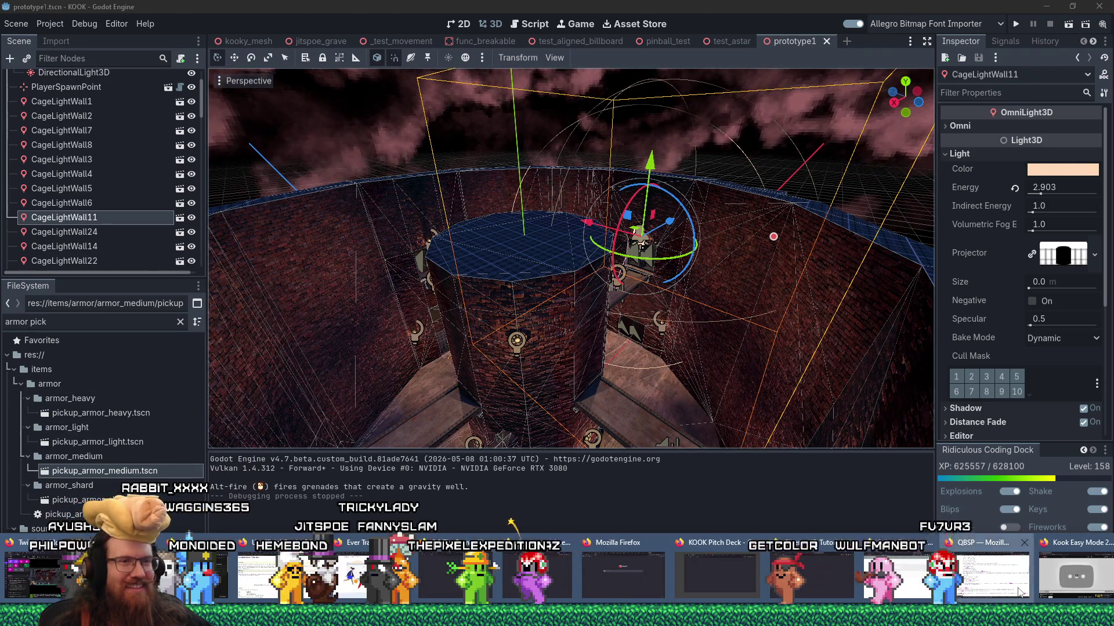
Load twitch.tv in Firefox, then return to Godot and run the KOOK project
click(1019, 591)
key(ctrl+l)
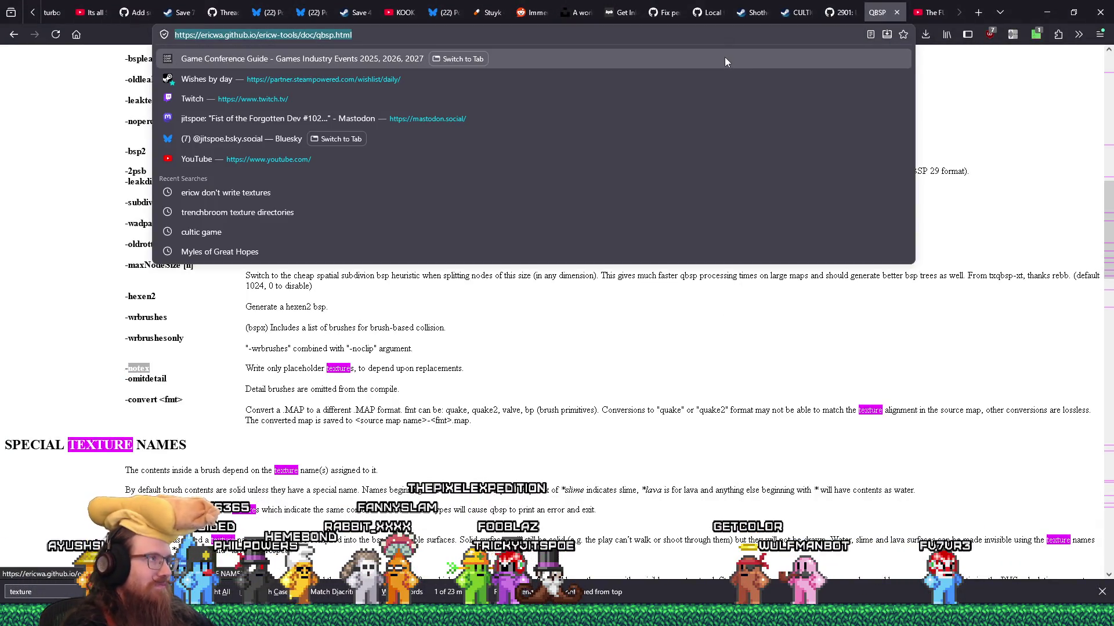
text(twitch.tv/)
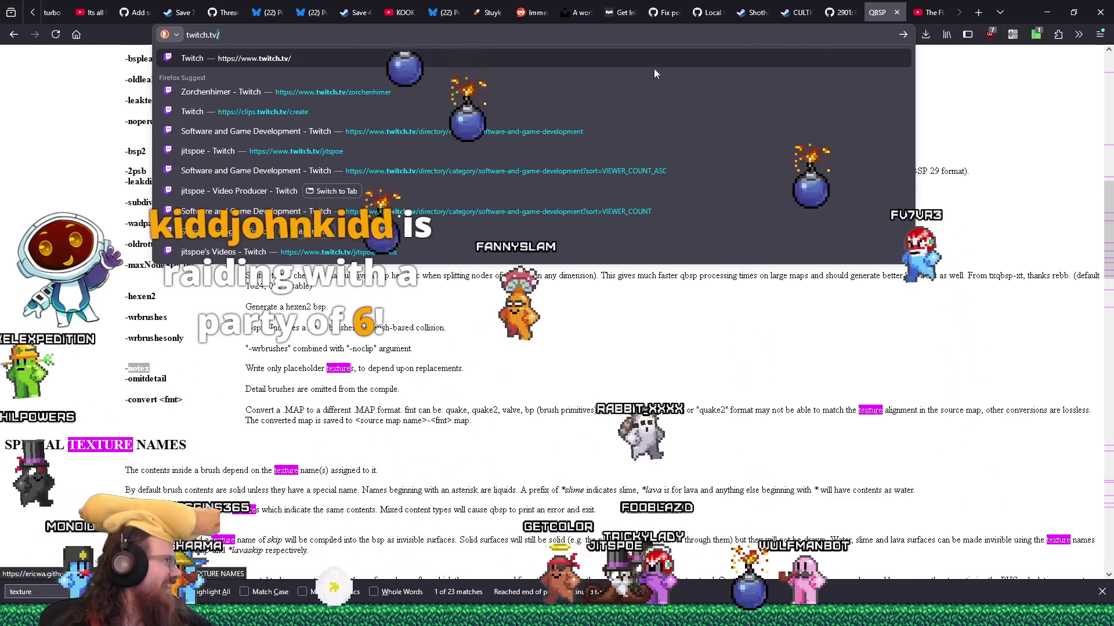
key(Return)
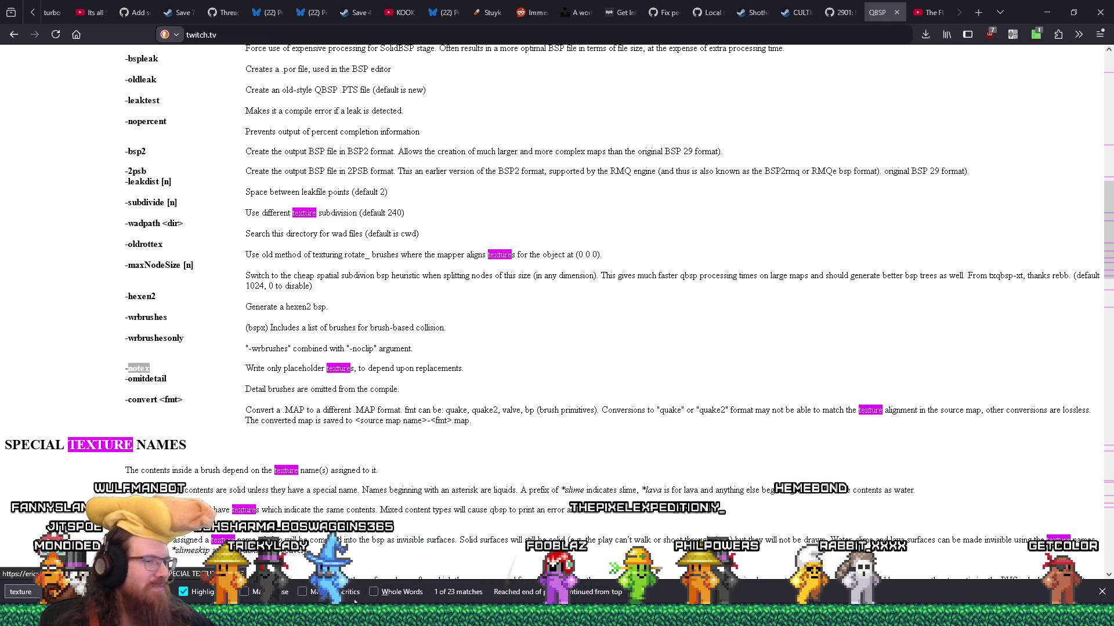
key(alt+Tab)
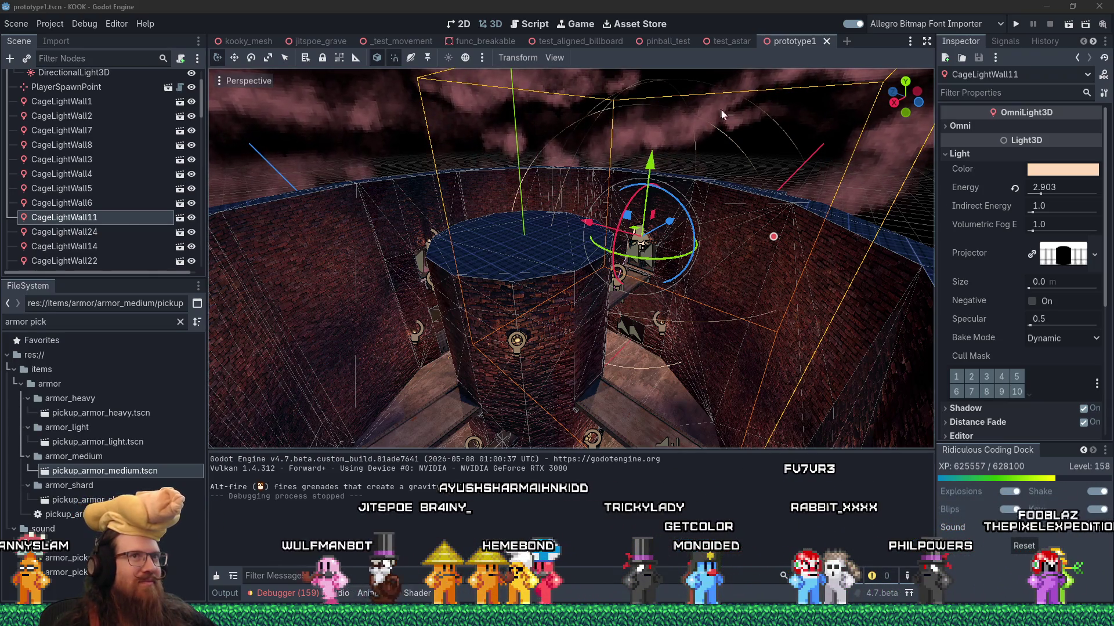
click(1018, 26)
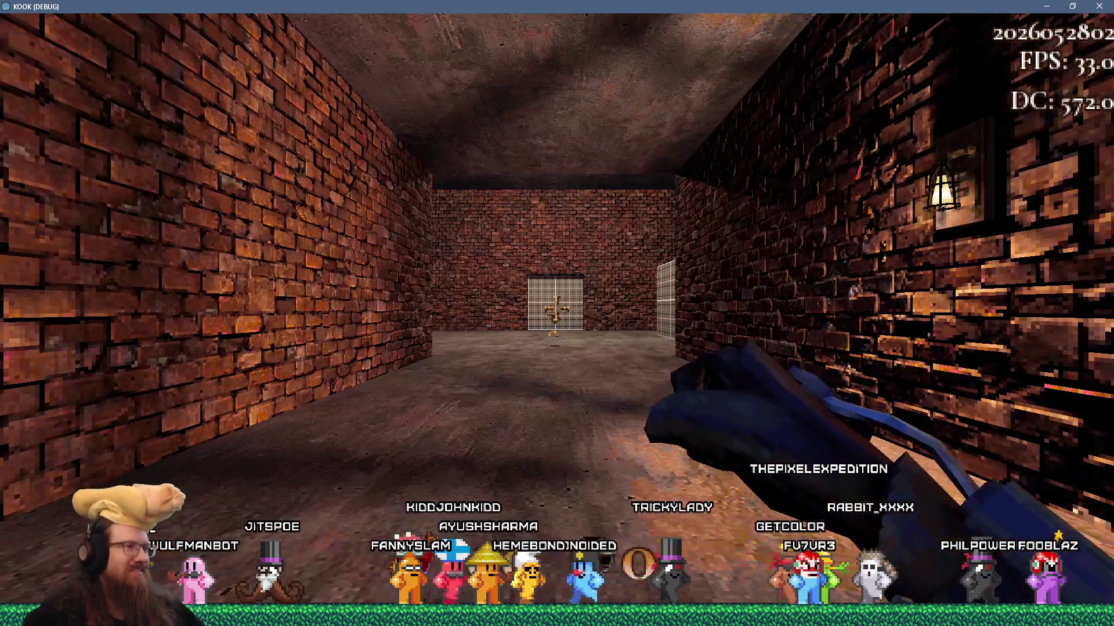
Pick up the revolver, try the locked cage gate, back into the brick room and fire
key(w)
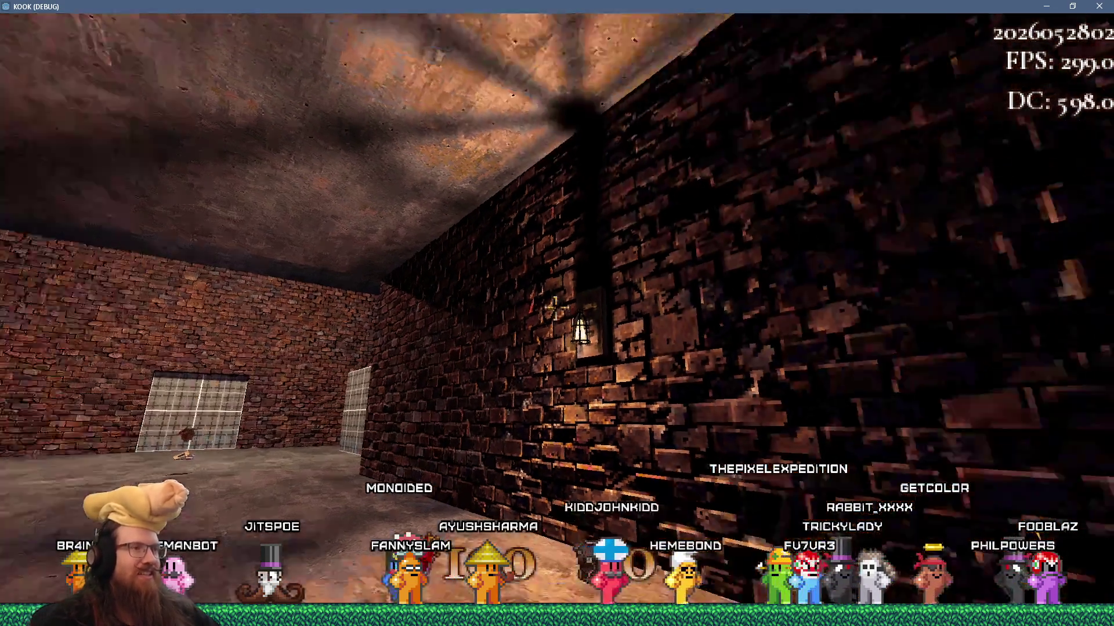
key(w)
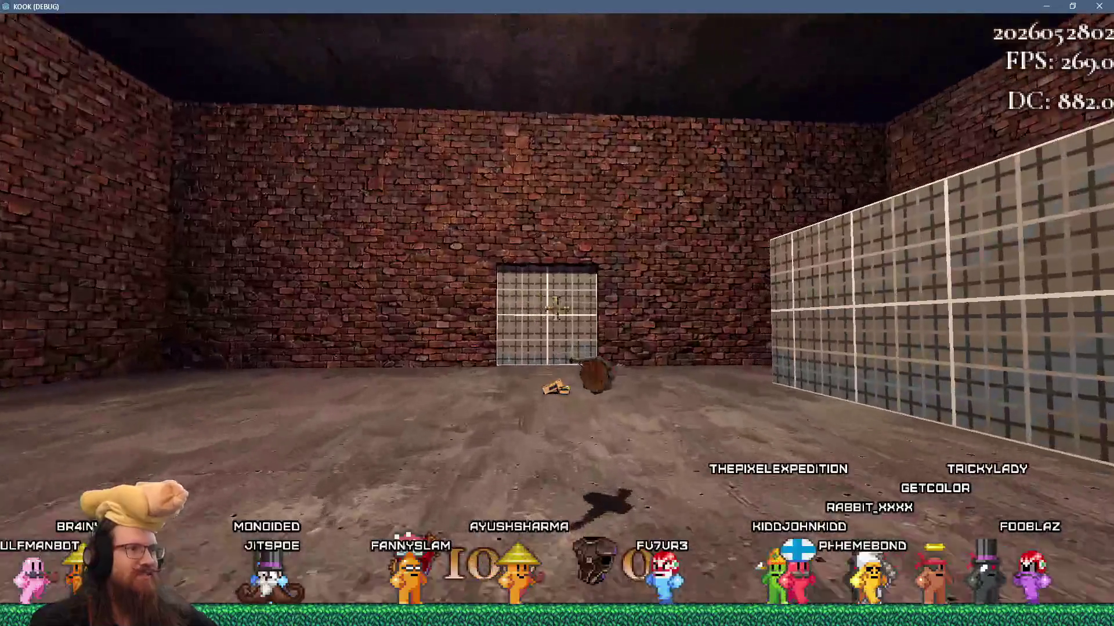
key(w)
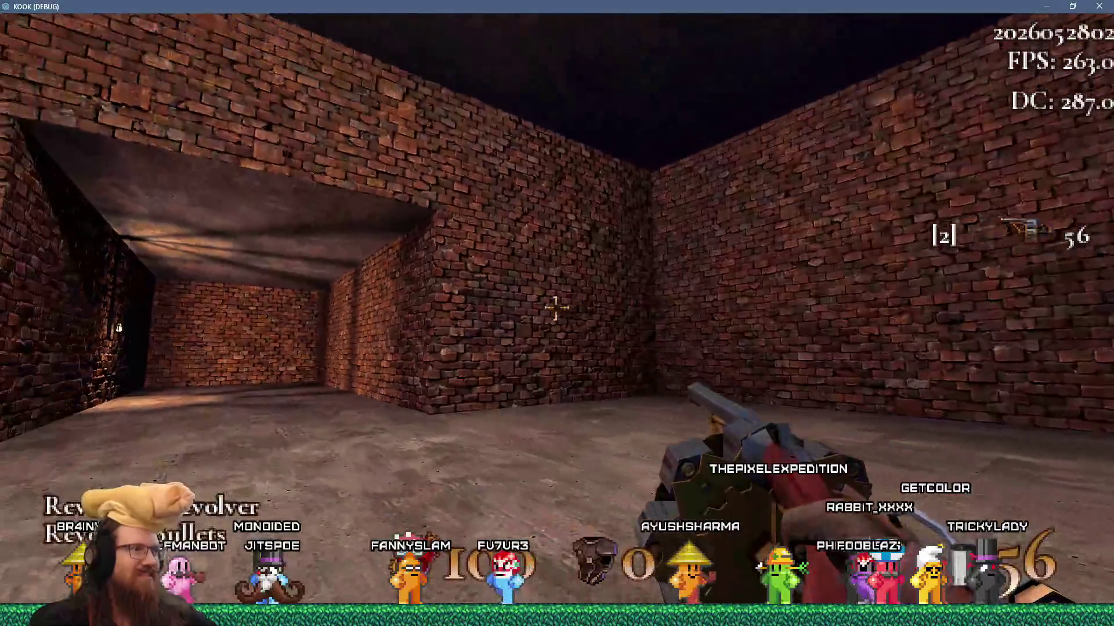
key(w)
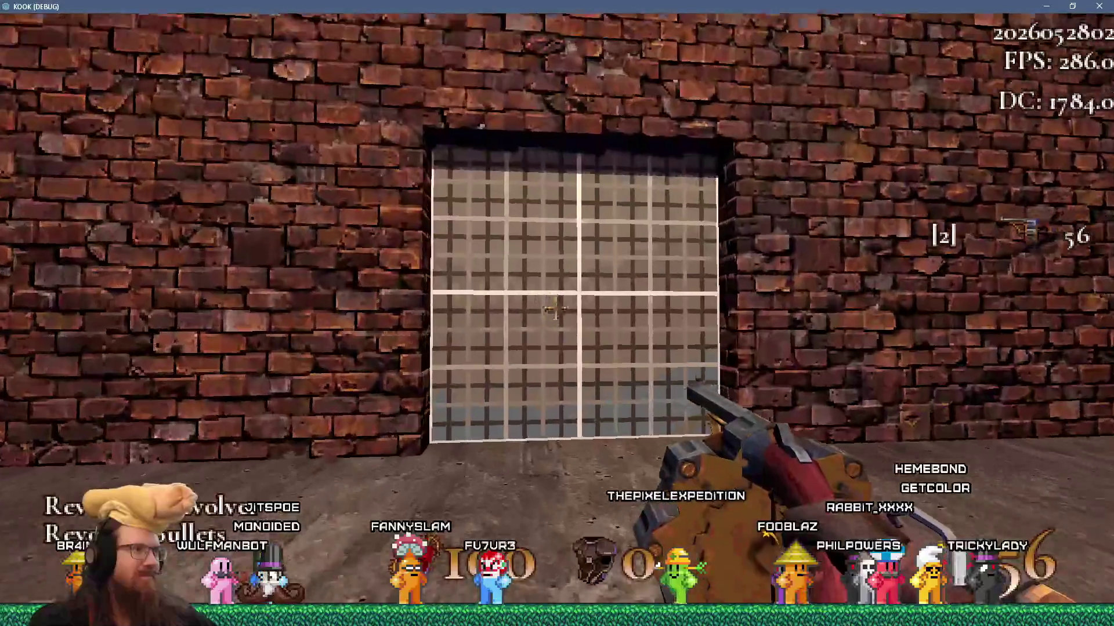
key(period)
key(s)
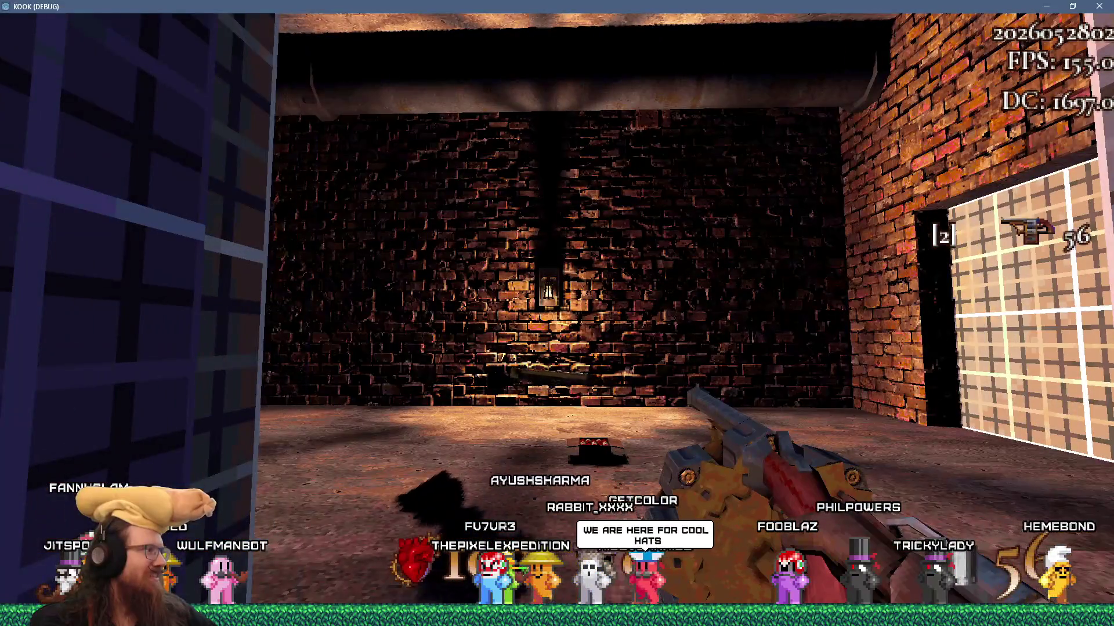
key(s)
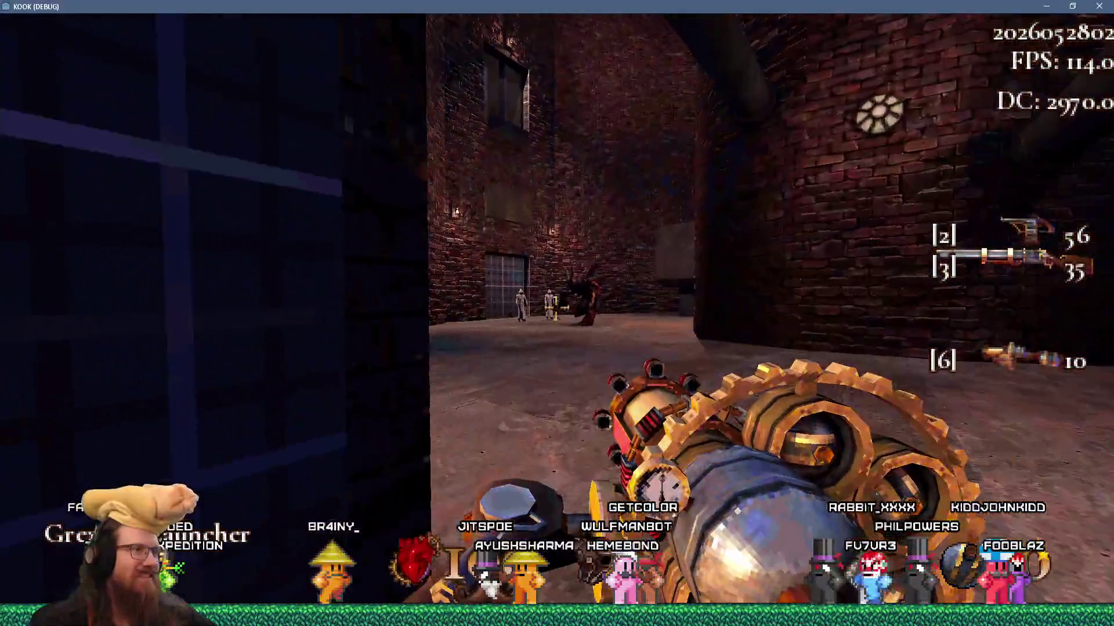
click(557, 313)
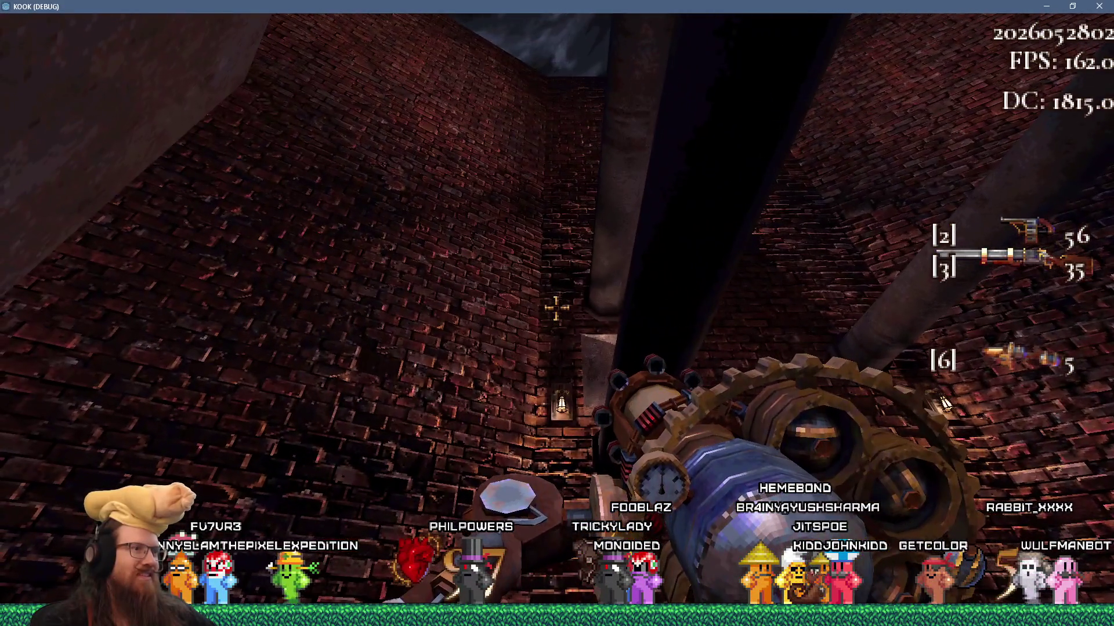
Fire the gear gun, walk into the hidden second secret and drop down the tiled shaft
click(556, 308)
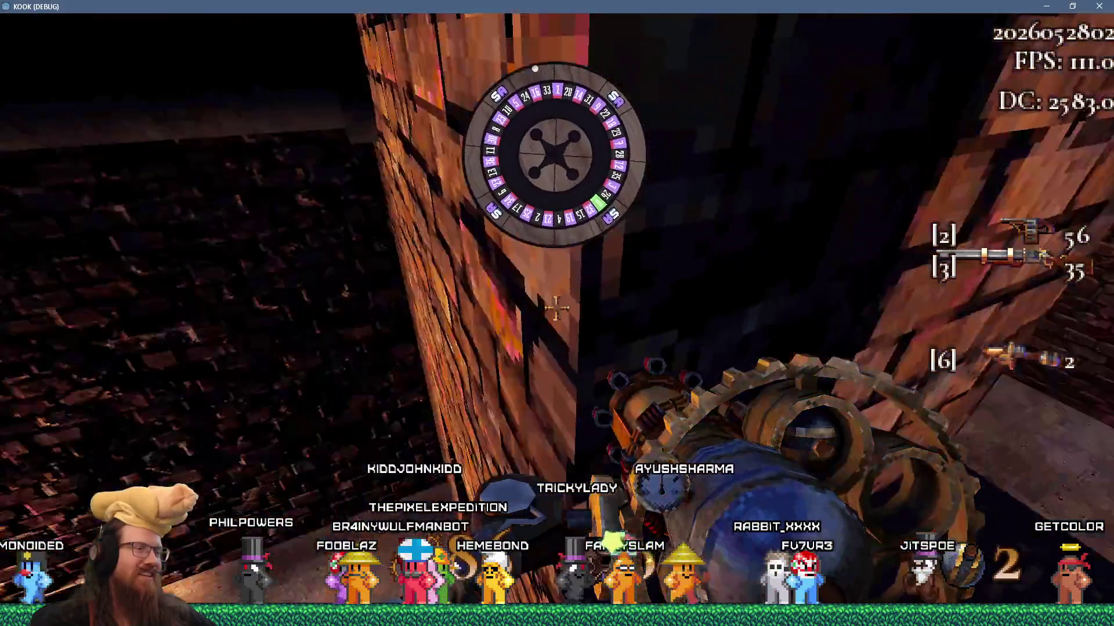
key(w)
key(w)
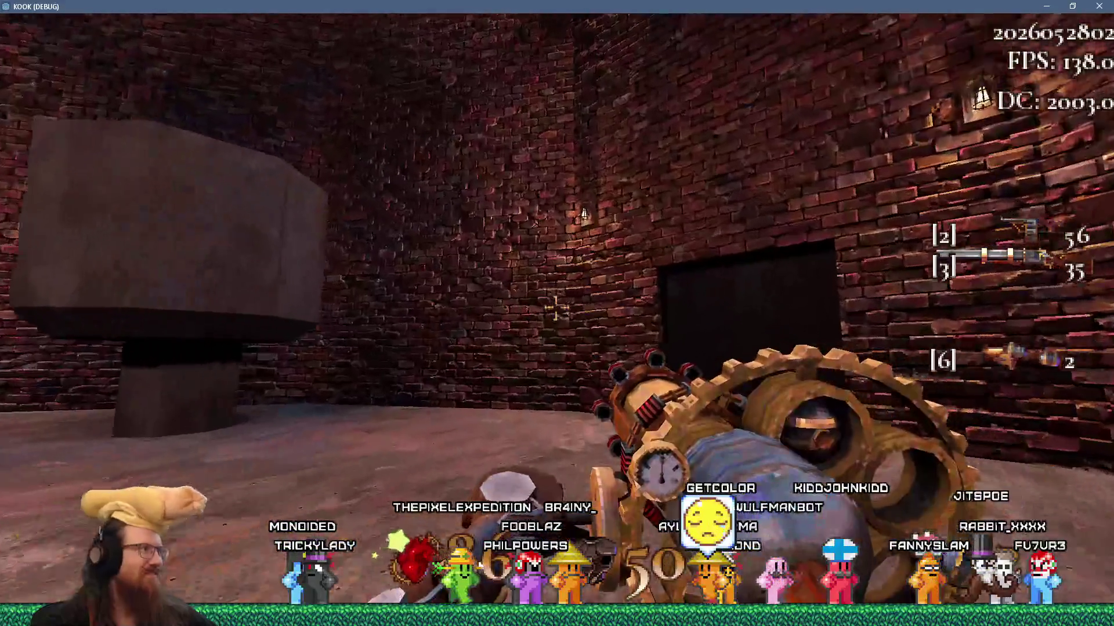
key(w)
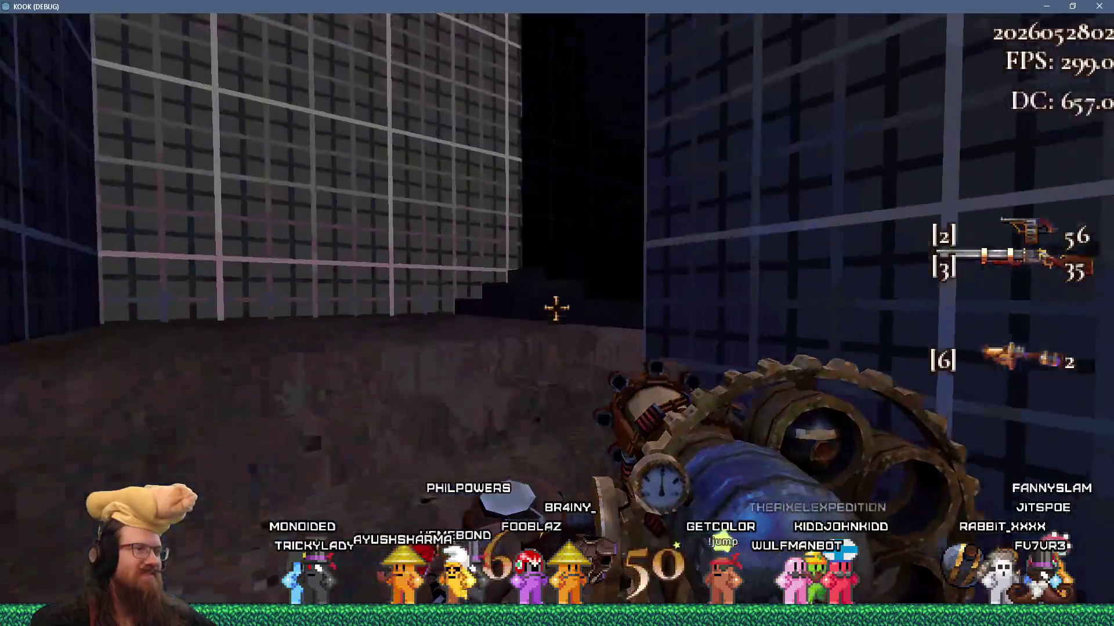
key(w)
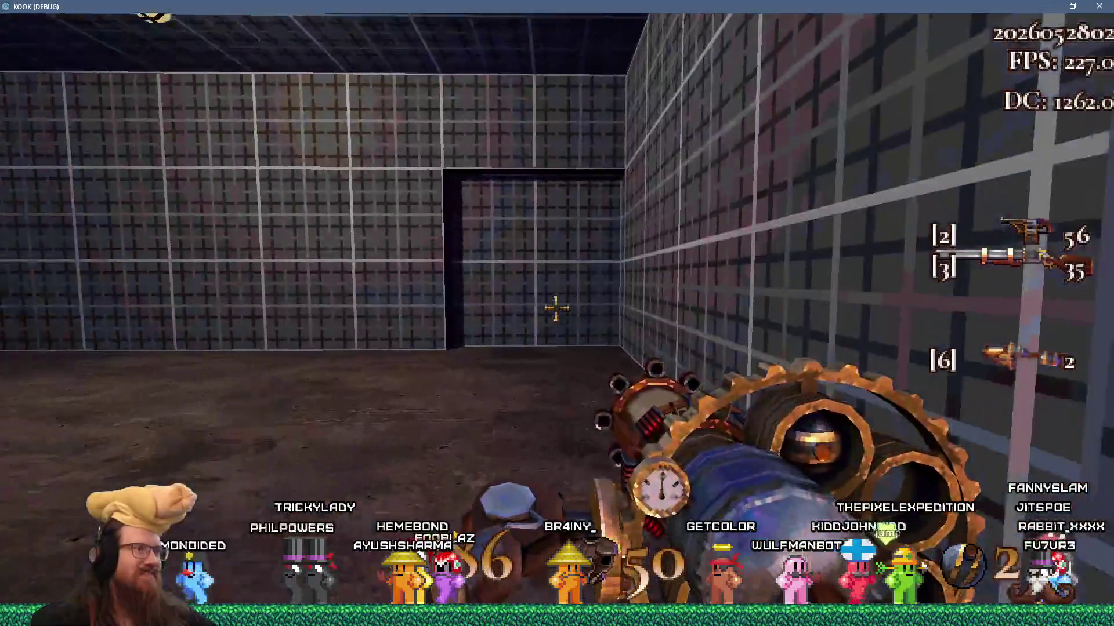
Go through the doorway onto the walkway and explore the courtyard beneath the round brick tower
key(w)
key(w)
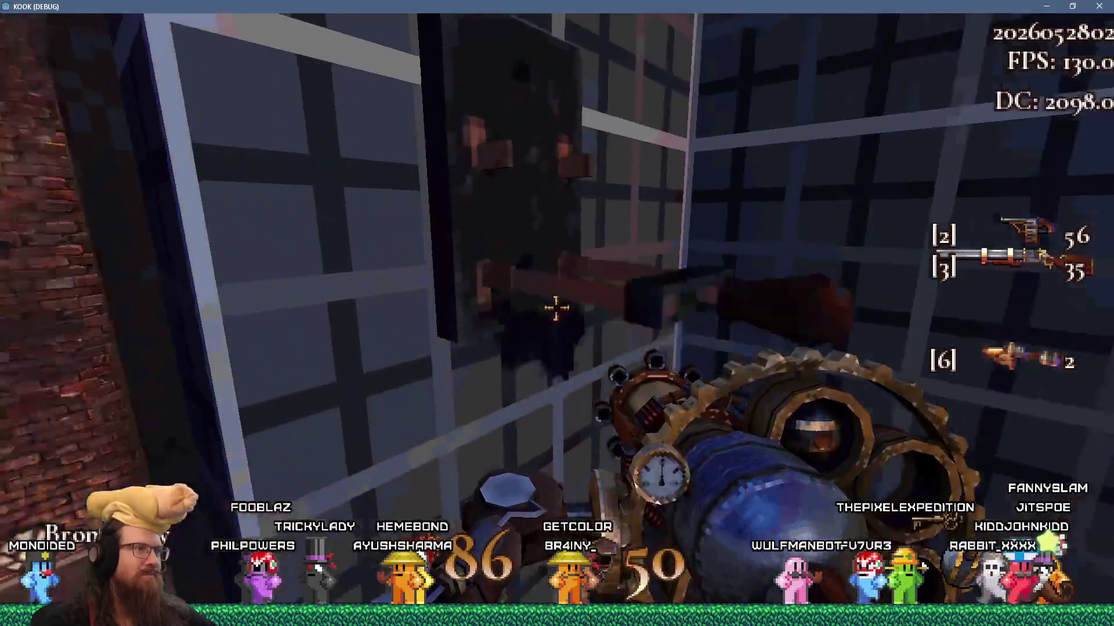
key(w)
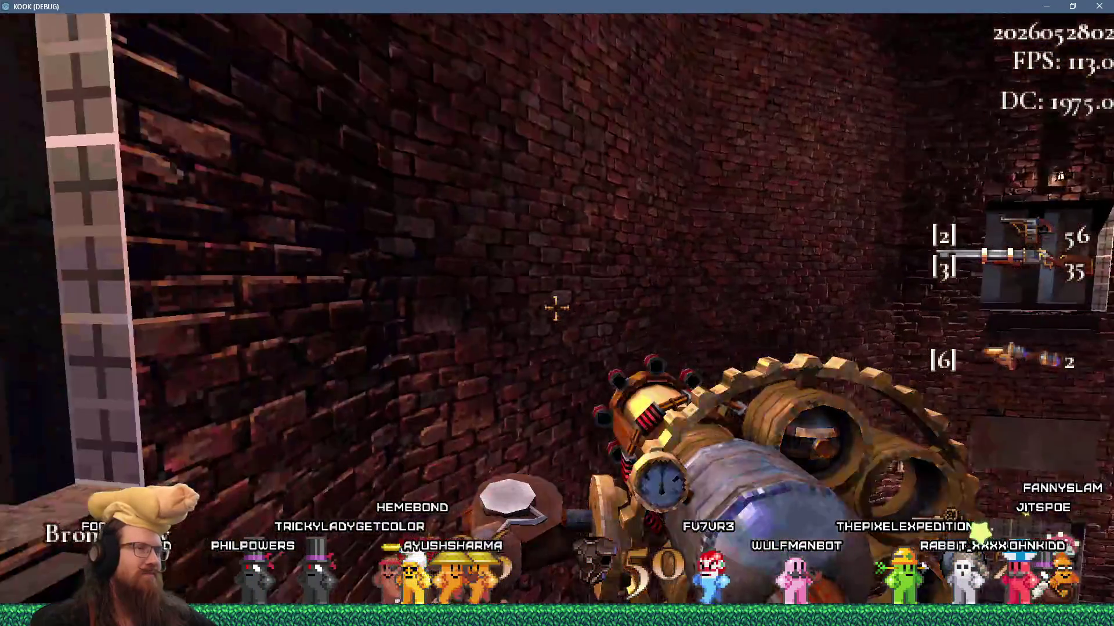
key(w)
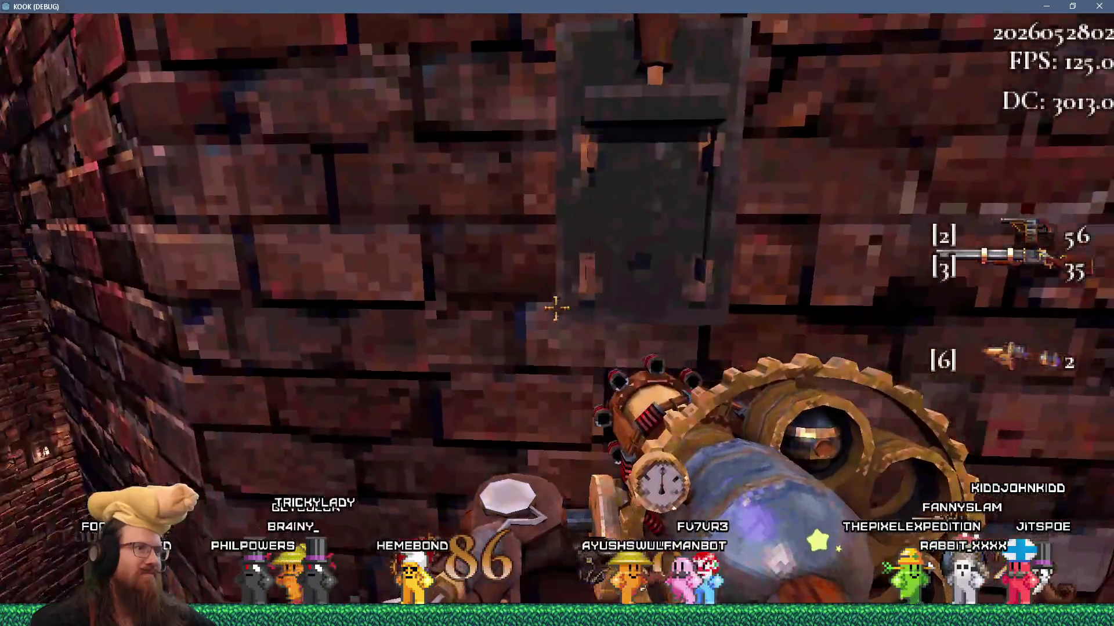
key(w)
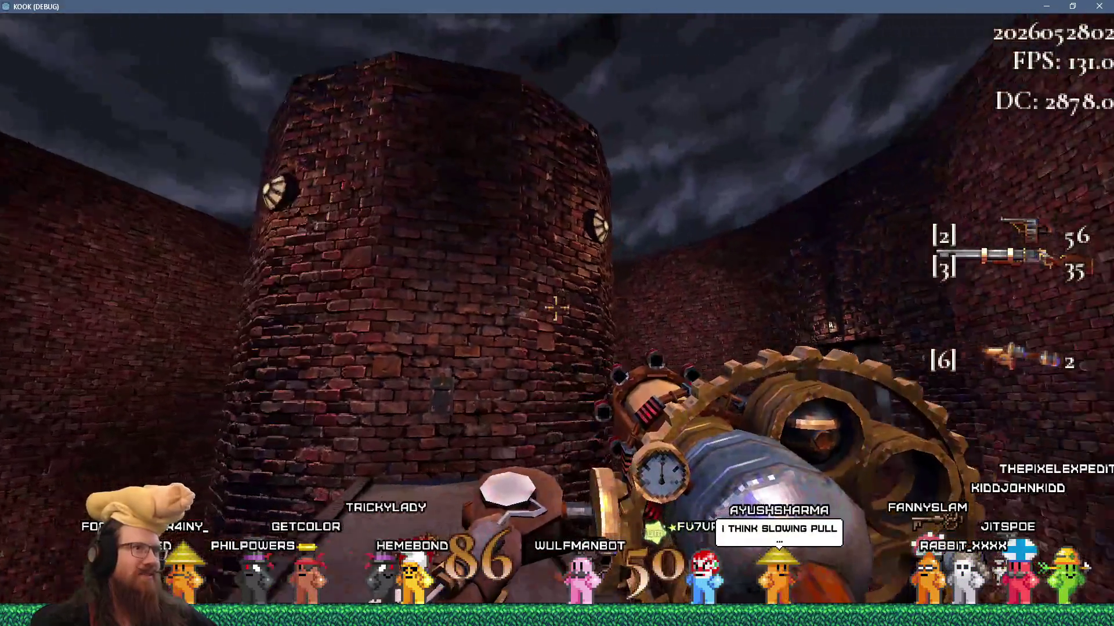
key(w)
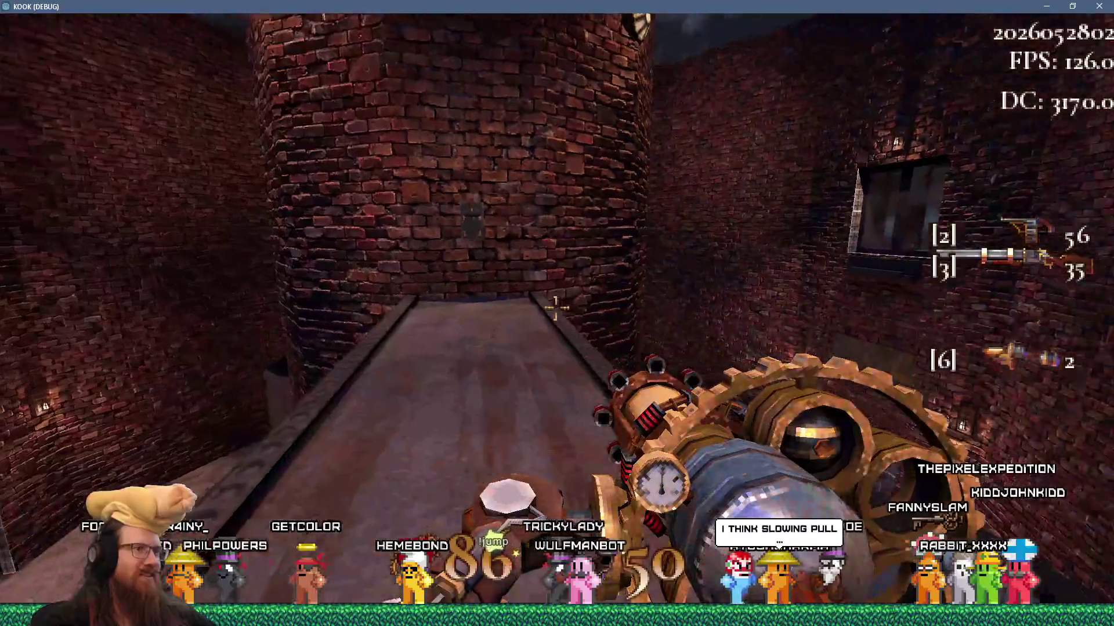
key(w)
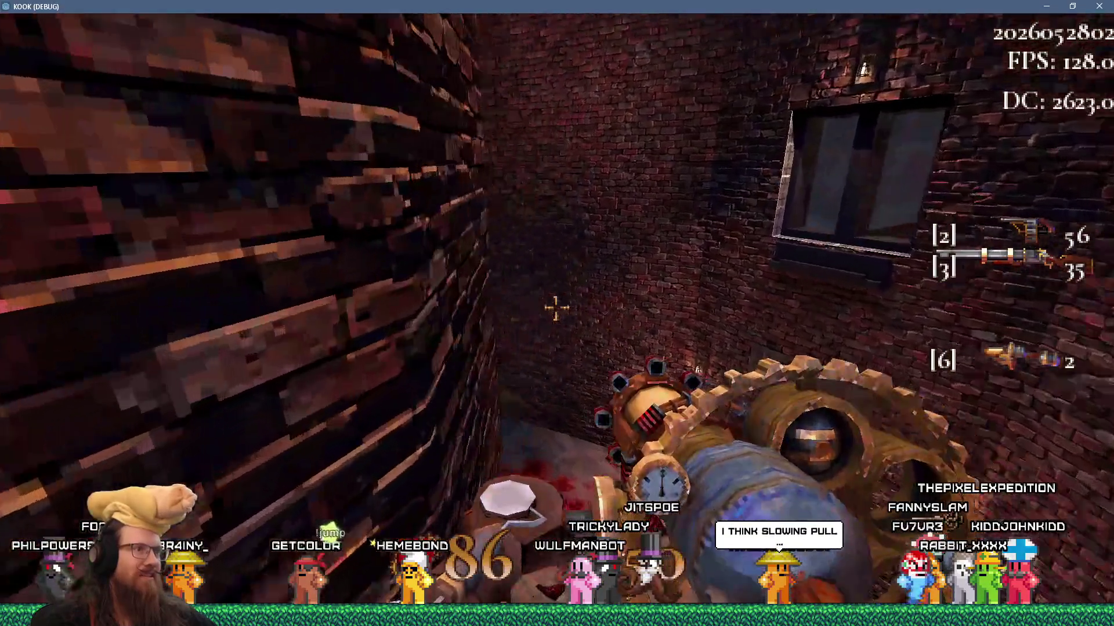
key(w)
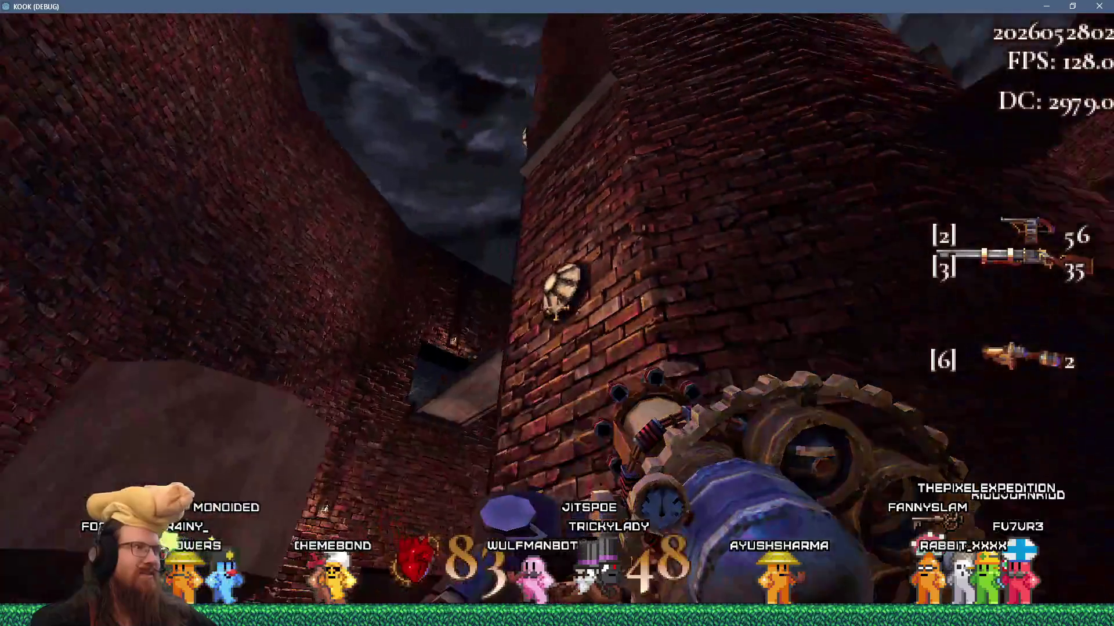
key(w)
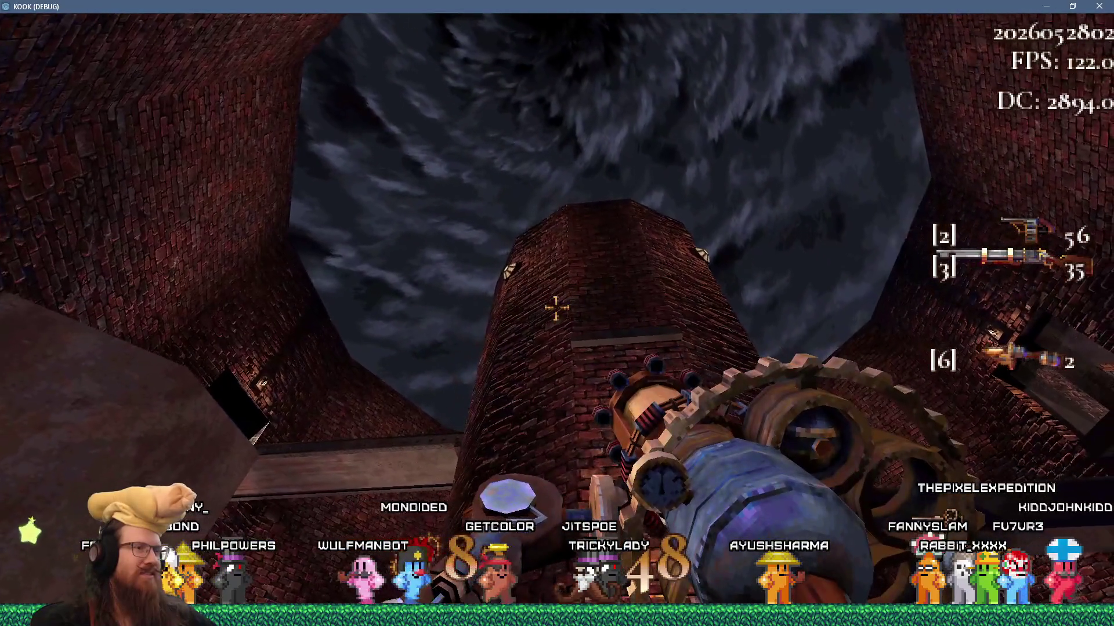
key(w)
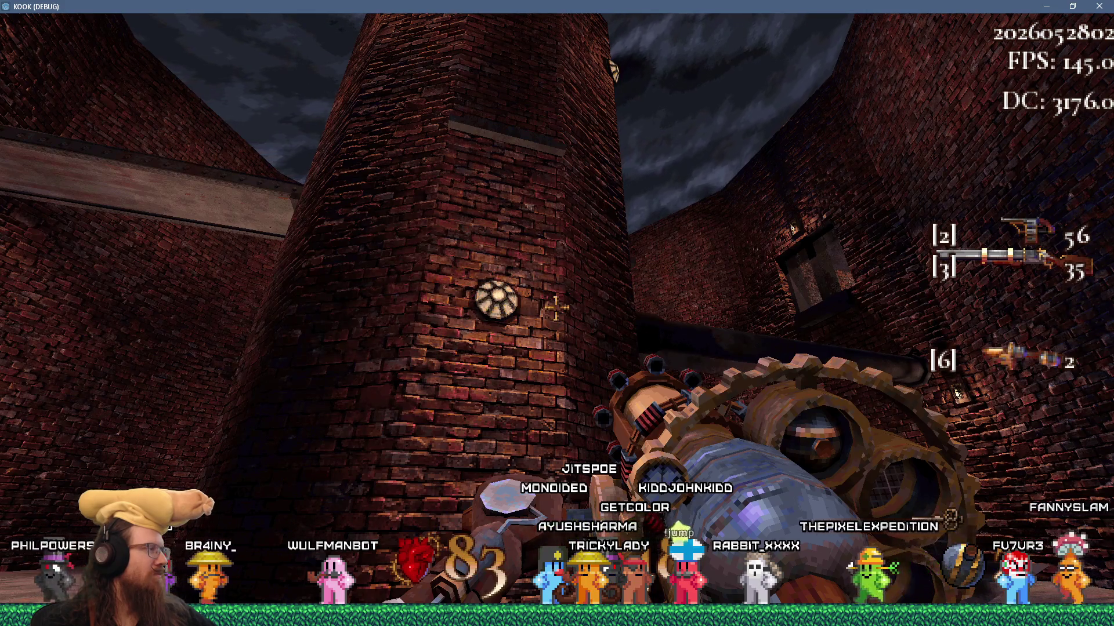
Head through the corridor toward the grated door and fire the gear gun, leaving ammo at 1
key(w)
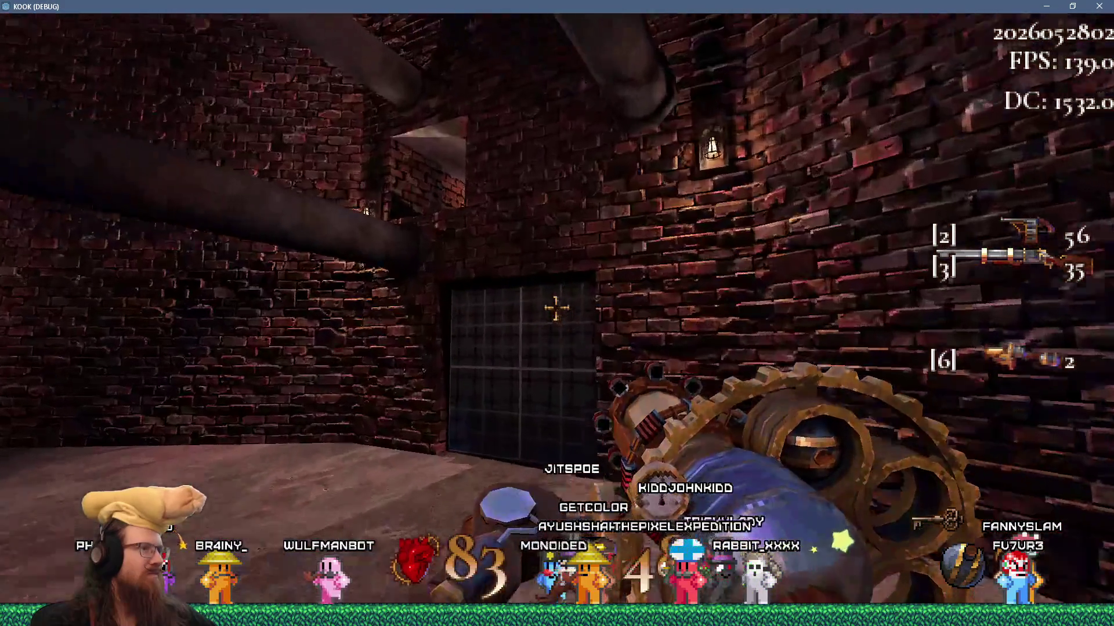
key(w)
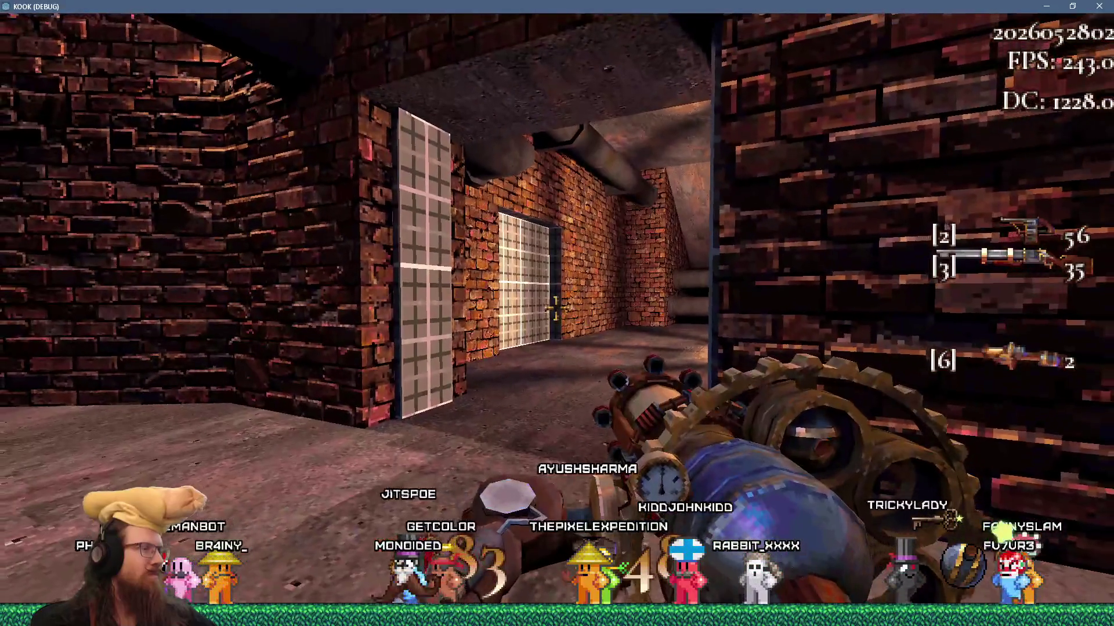
click(556, 307)
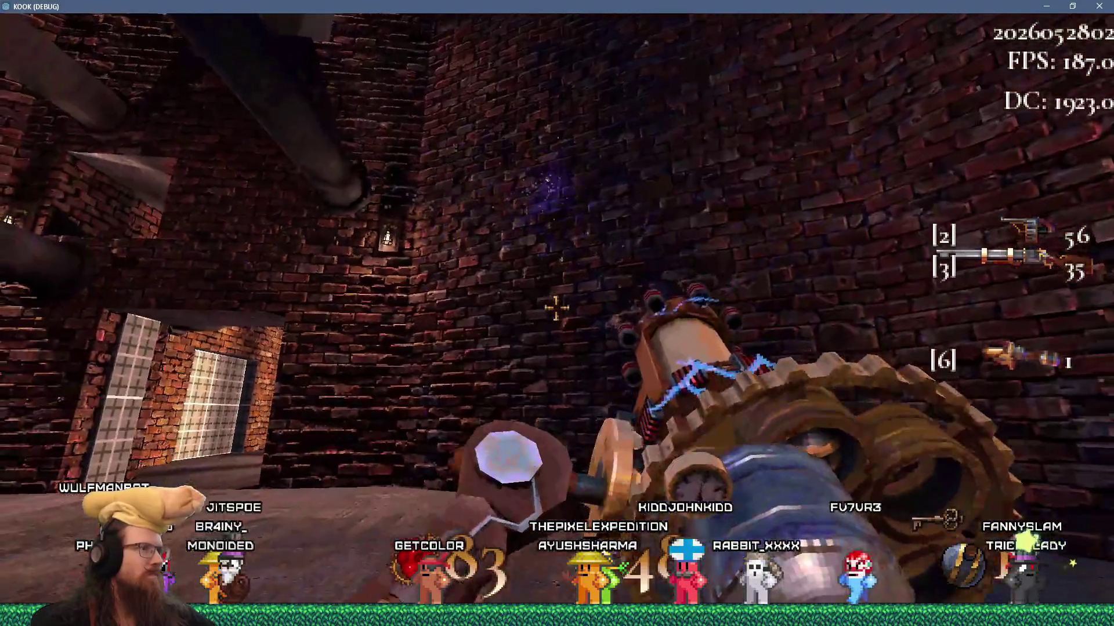
Continue past the lantern-lit corner and barred gate into the bloodied courtyard with the dead enemy
key(w)
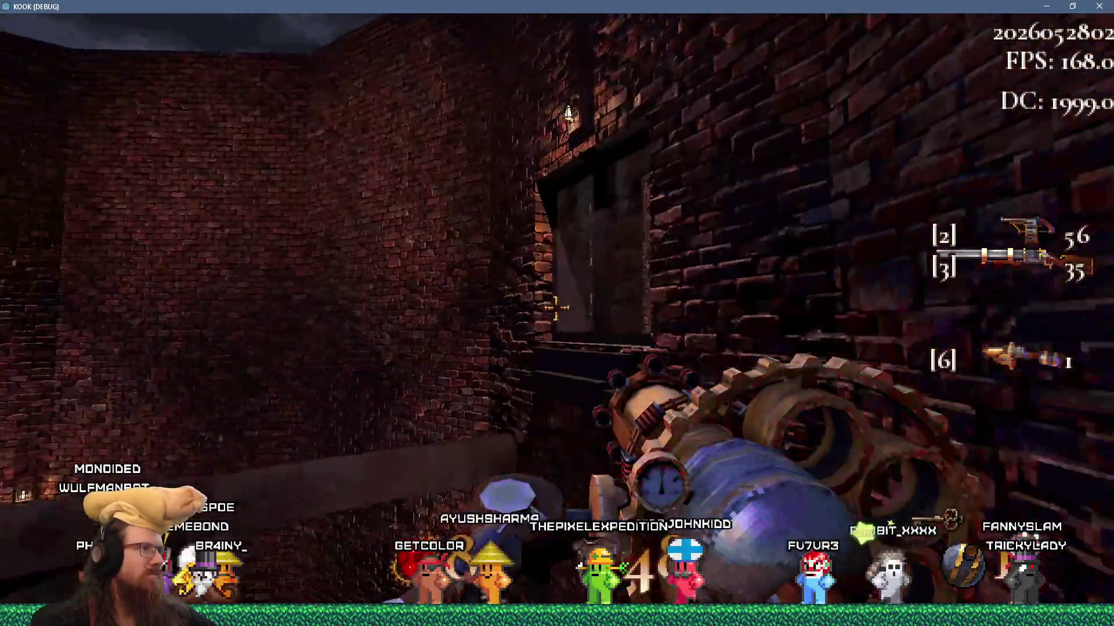
key(w)
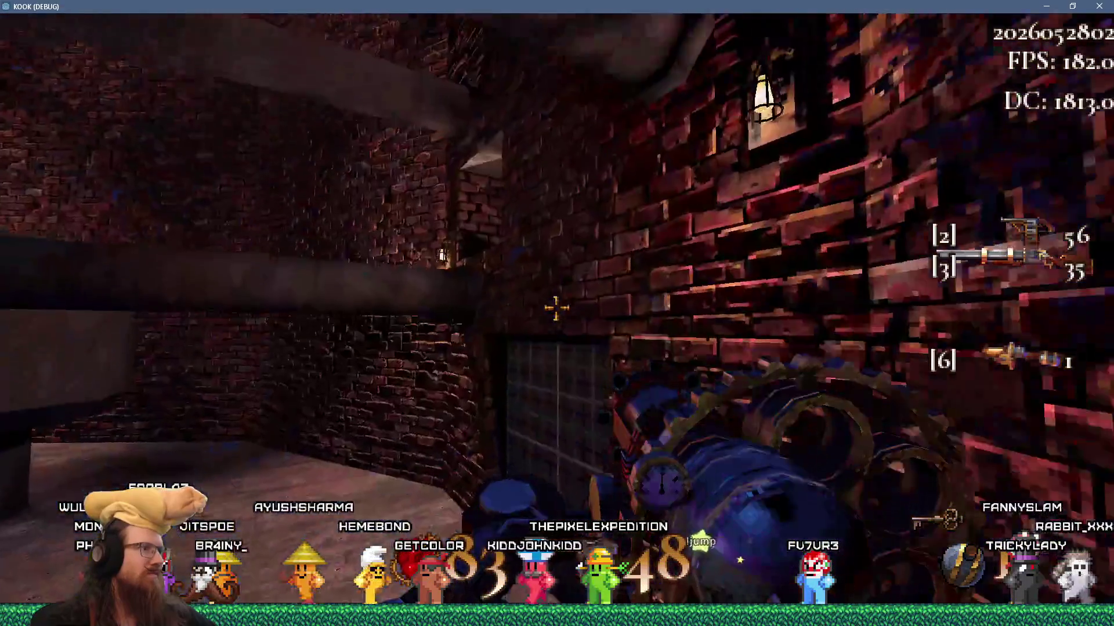
key(w)
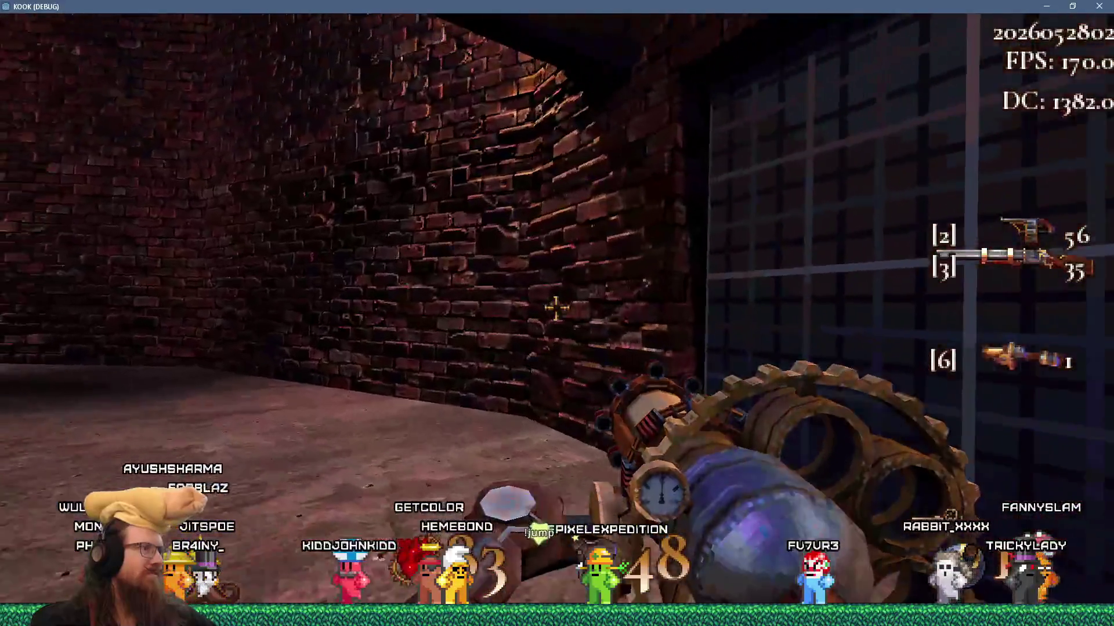
key(w)
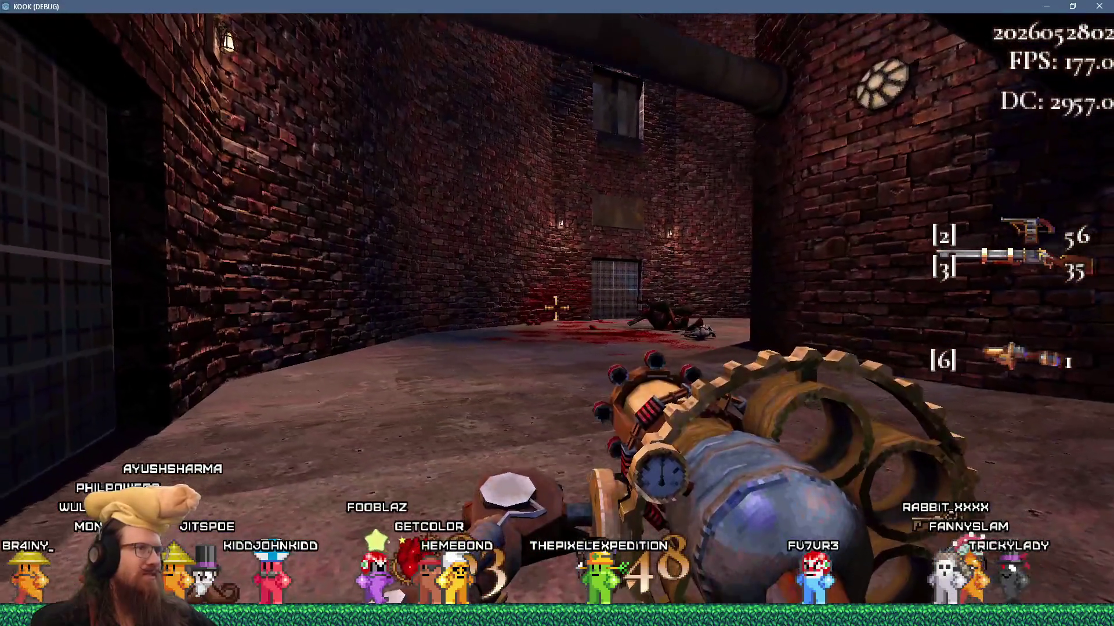
key(w)
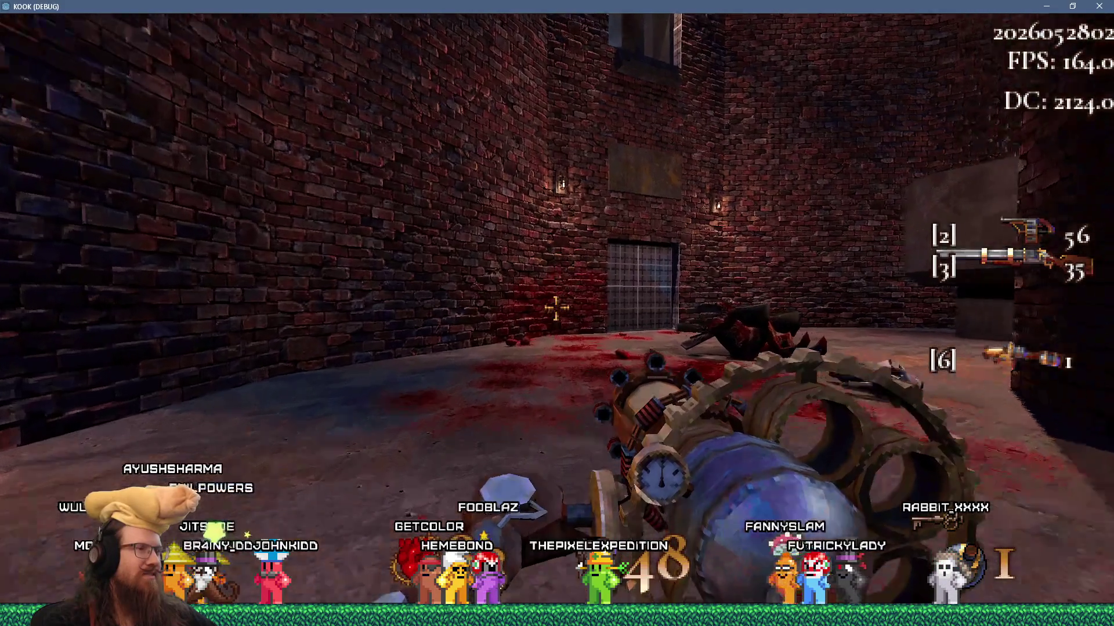
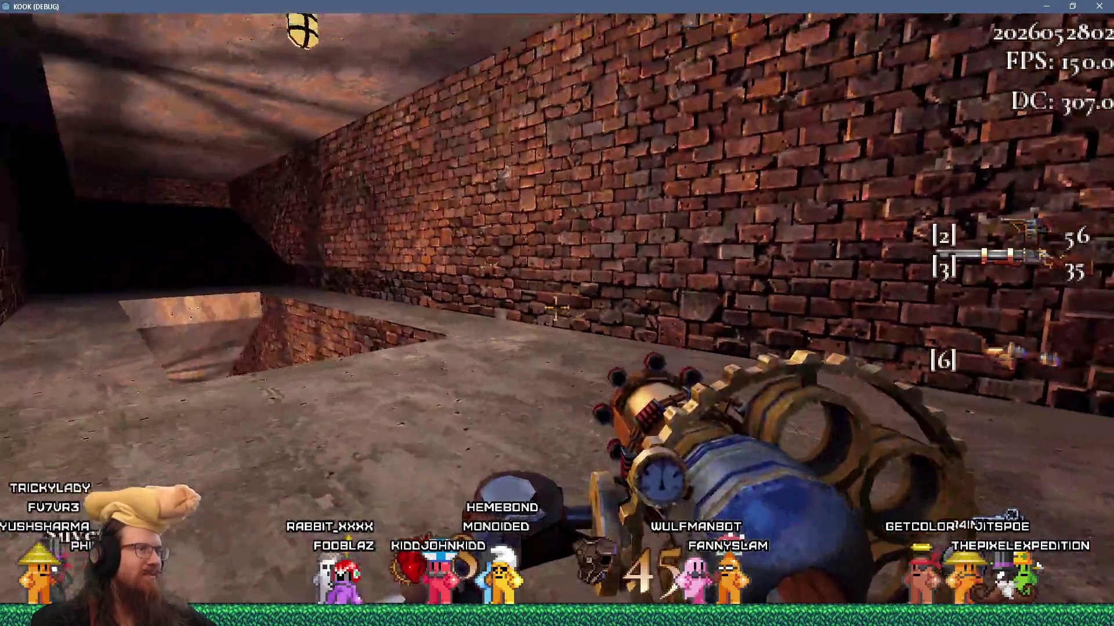
Walk through the brick corridors, tank corridor and green room to collect the gold key
key(w)
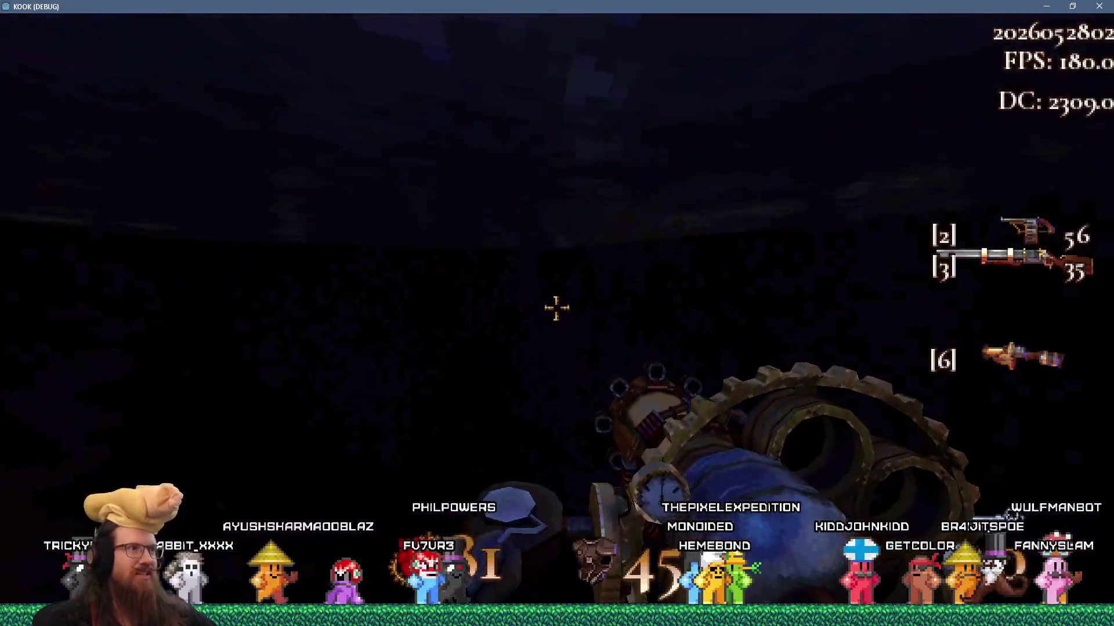
key(w)
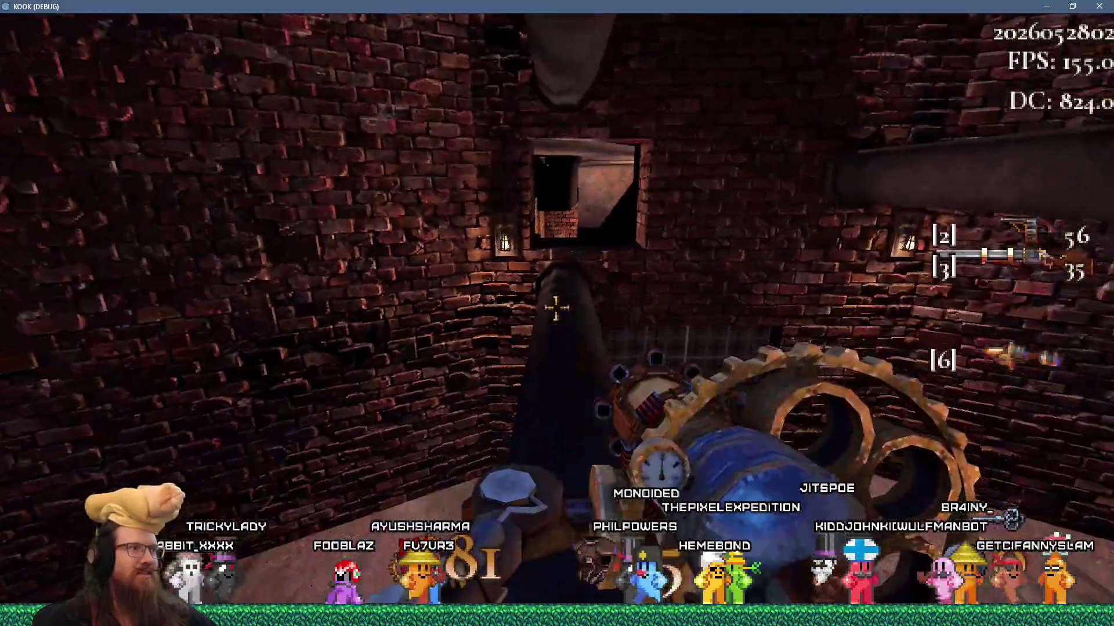
key(w)
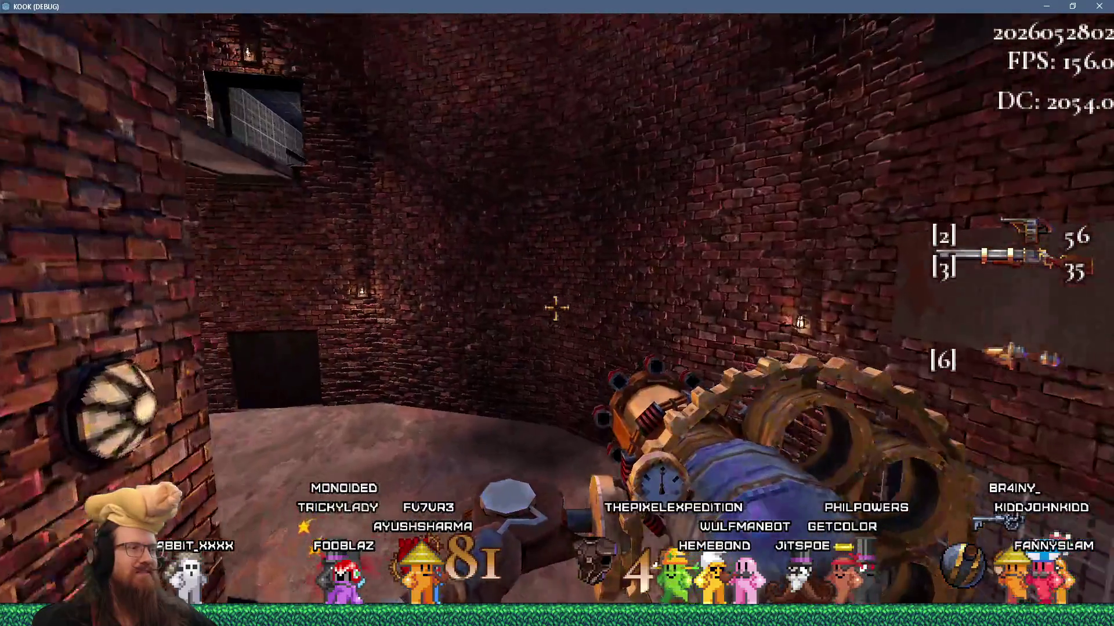
key(w)
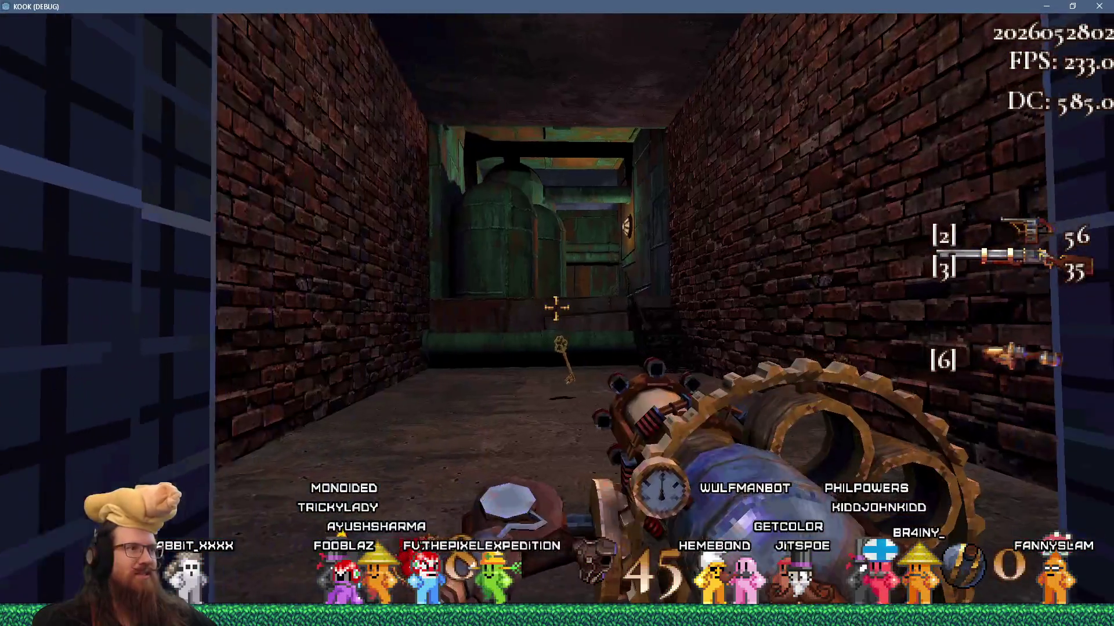
key(w)
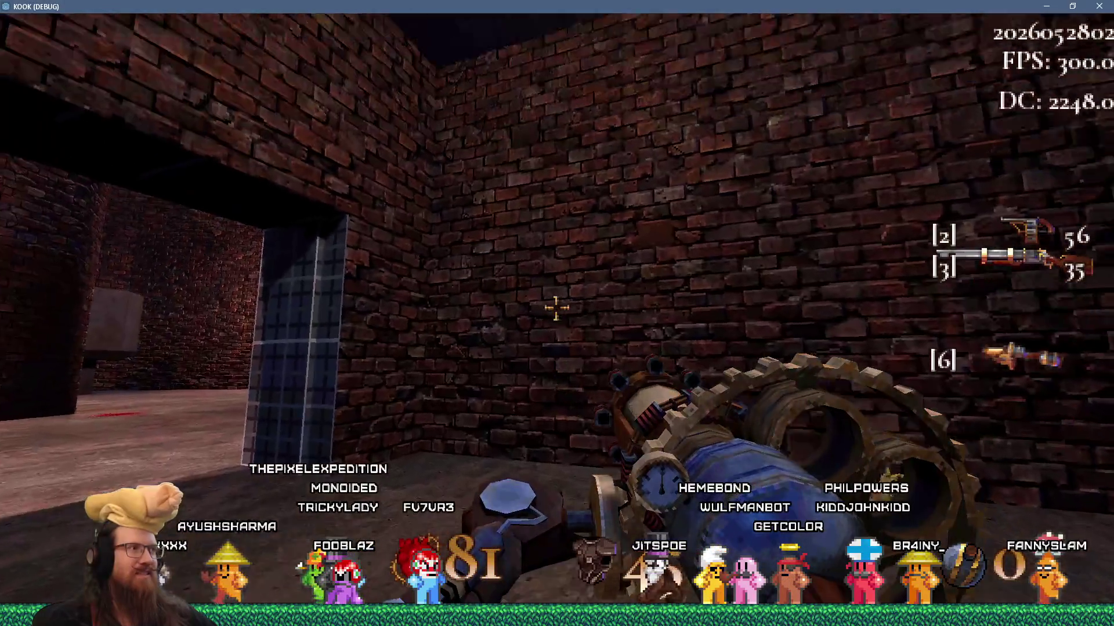
key(w)
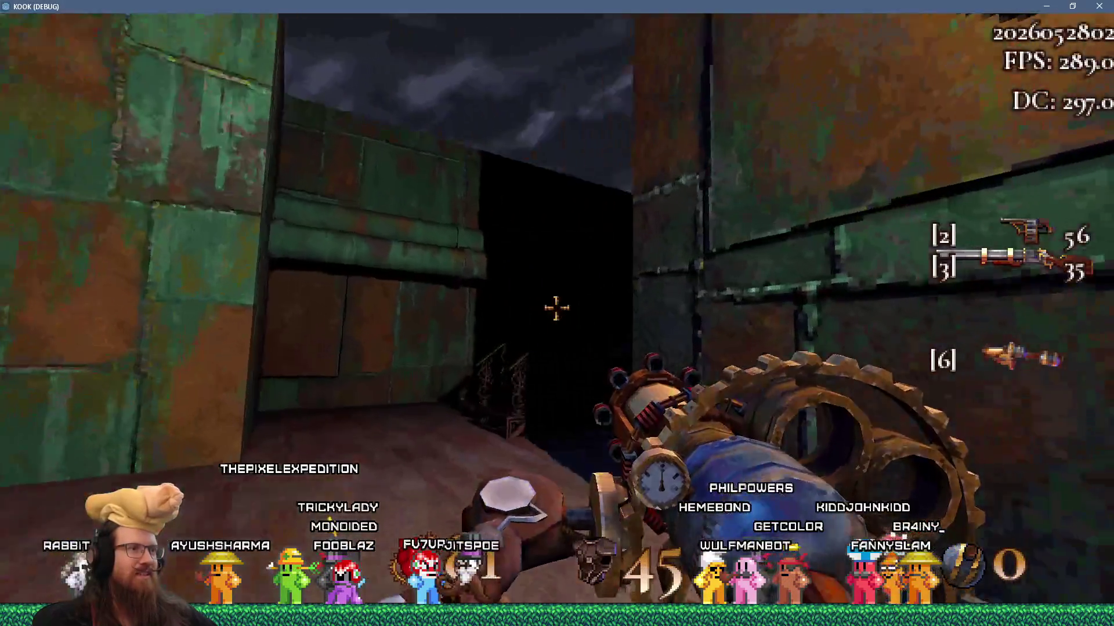
key(w)
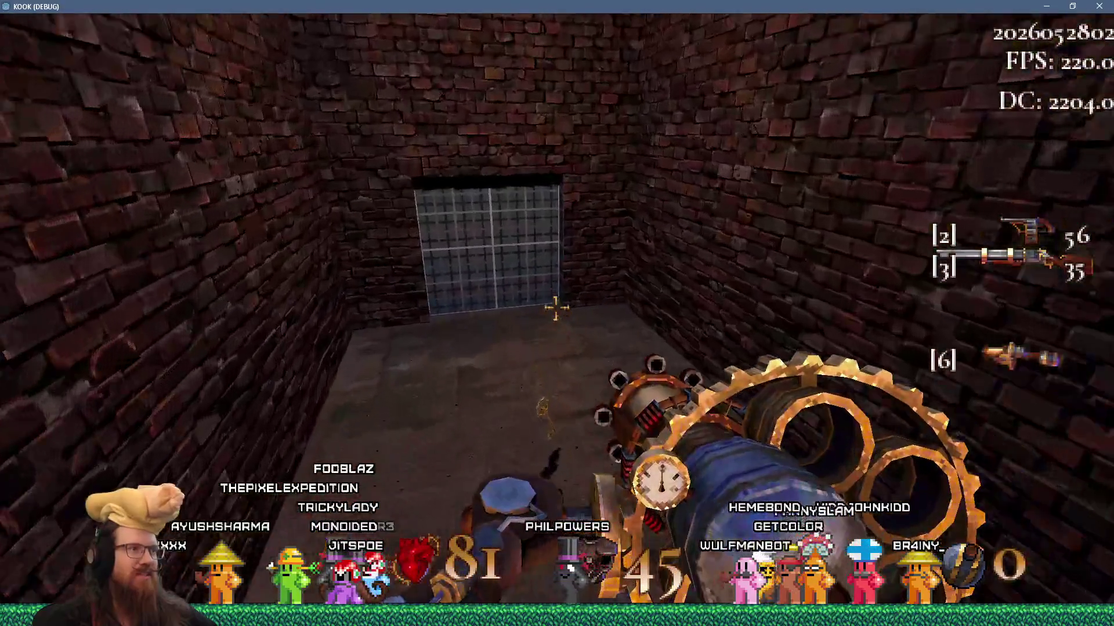
Pass through the grated window and dark grid-walled area into the brick tower courtyard
key(s)
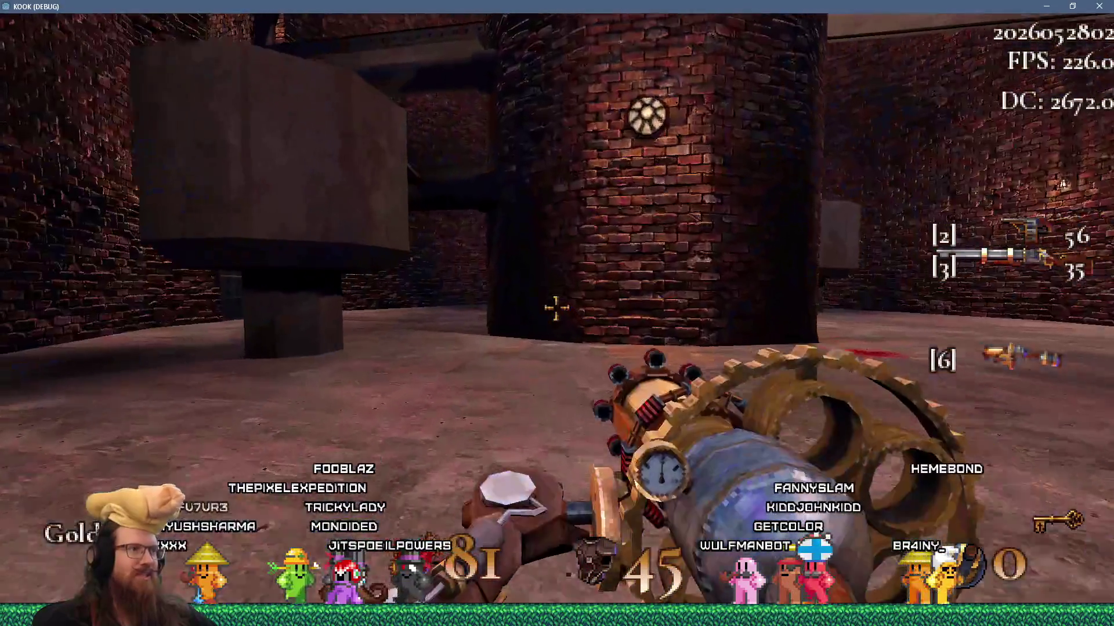
key(w)
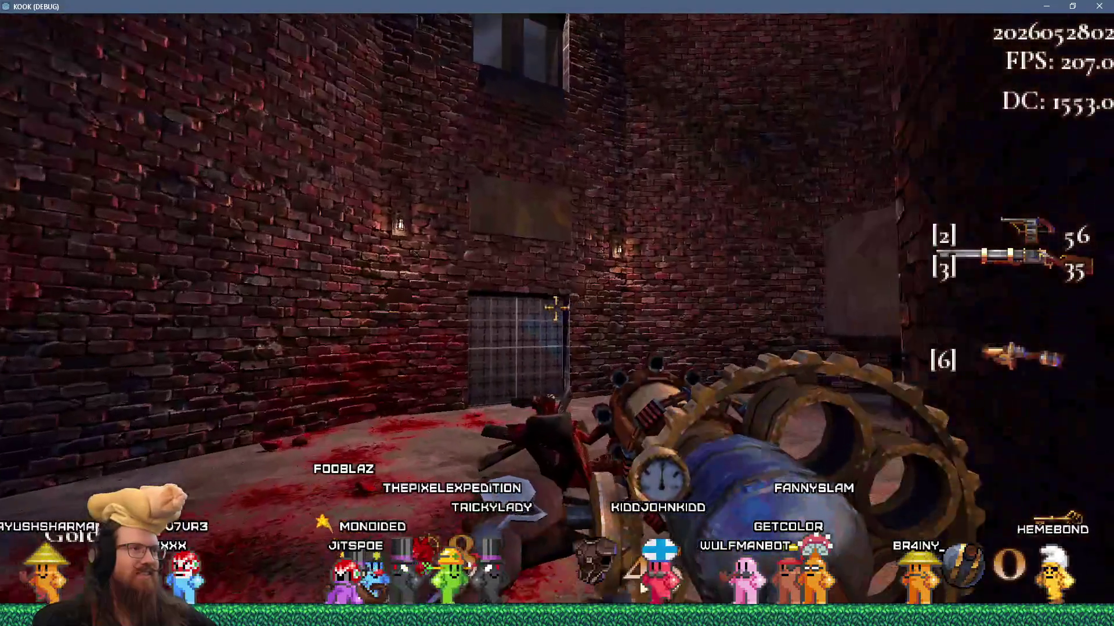
key(w)
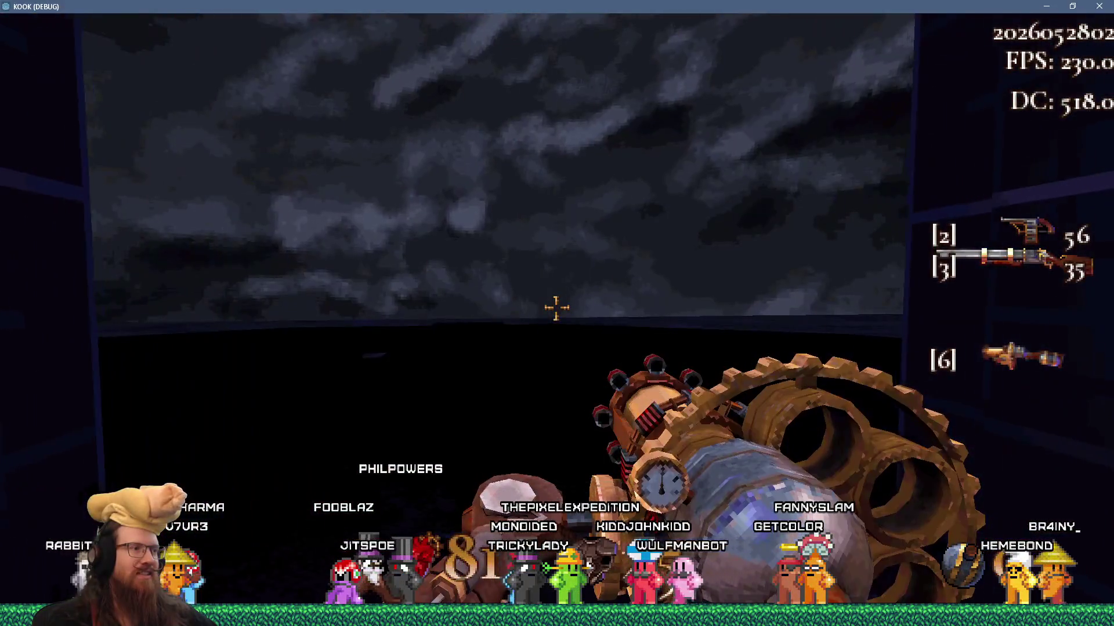
key(w)
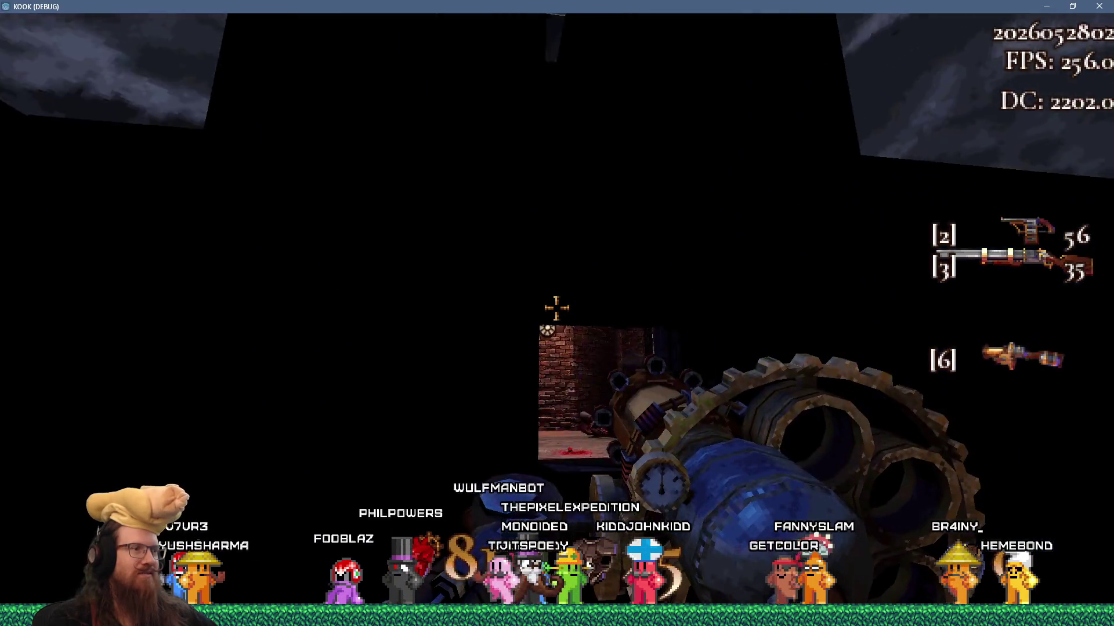
key(w)
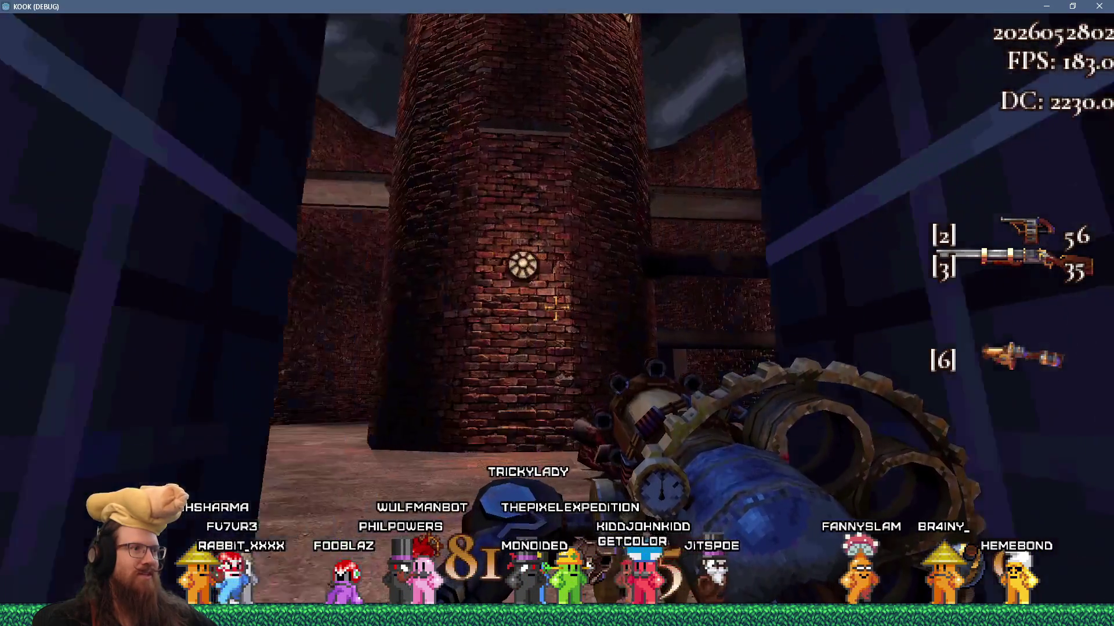
key(w)
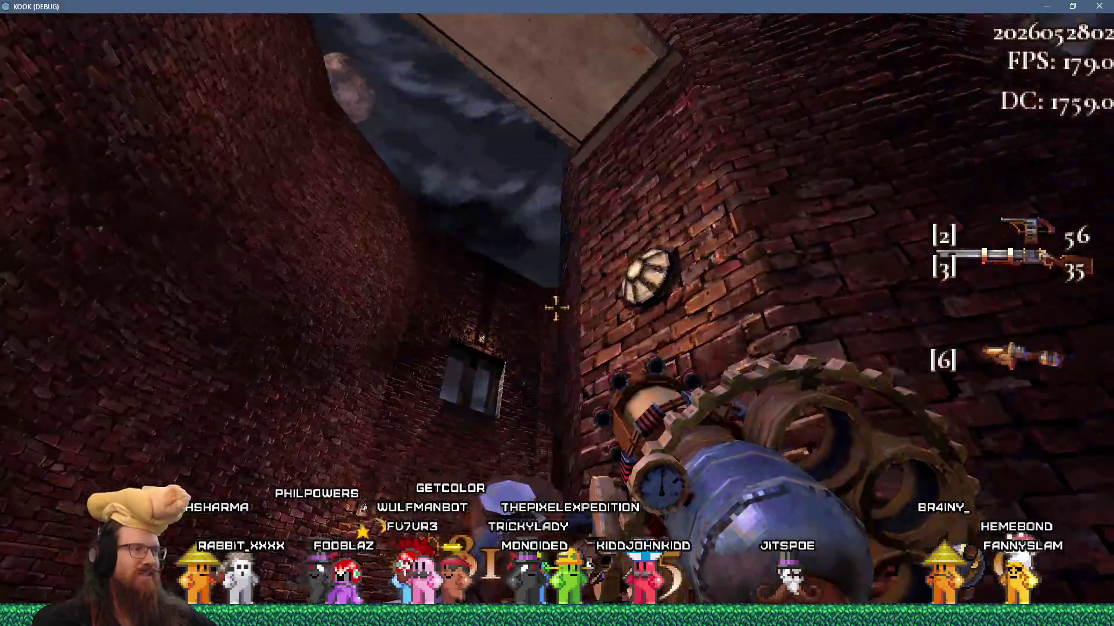
key(w)
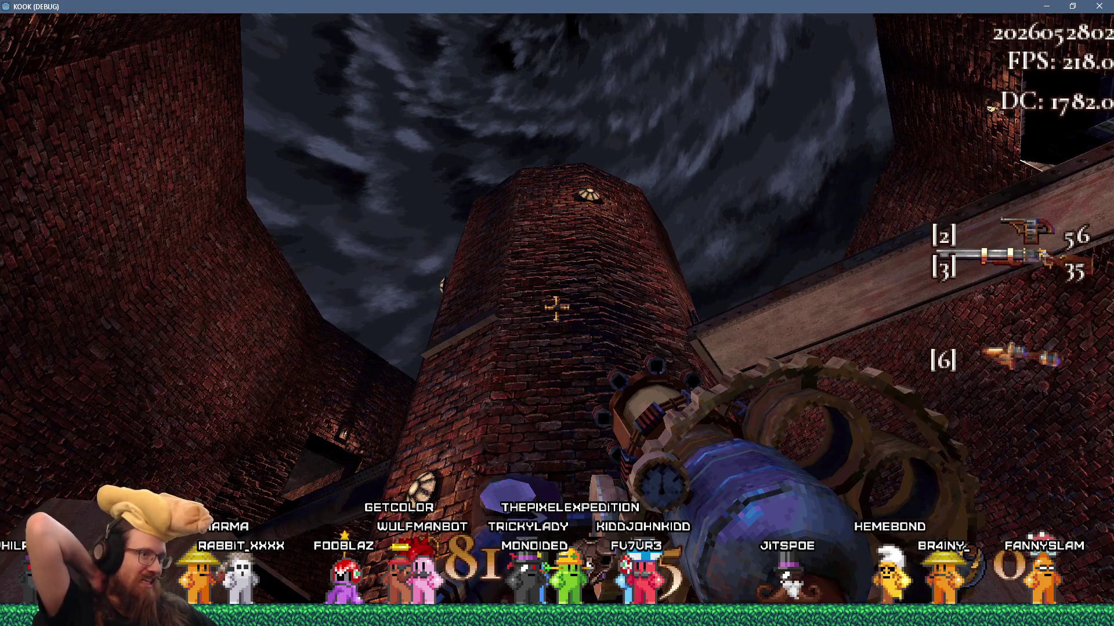
Survey the courtyard's brick towers, approaching the tower's round window
key(w)
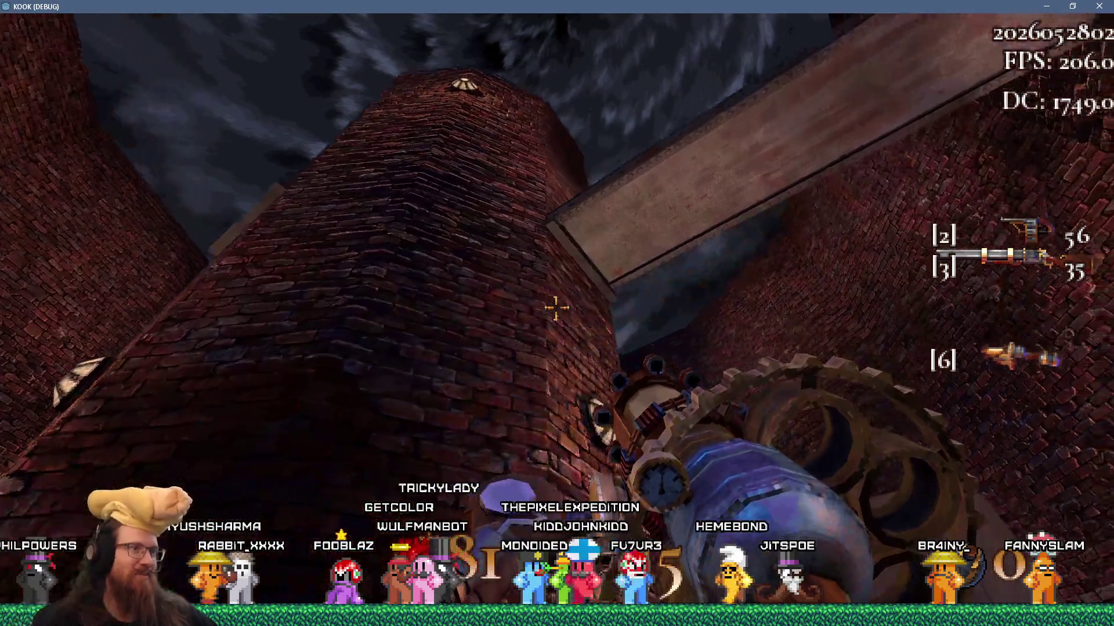
key(w)
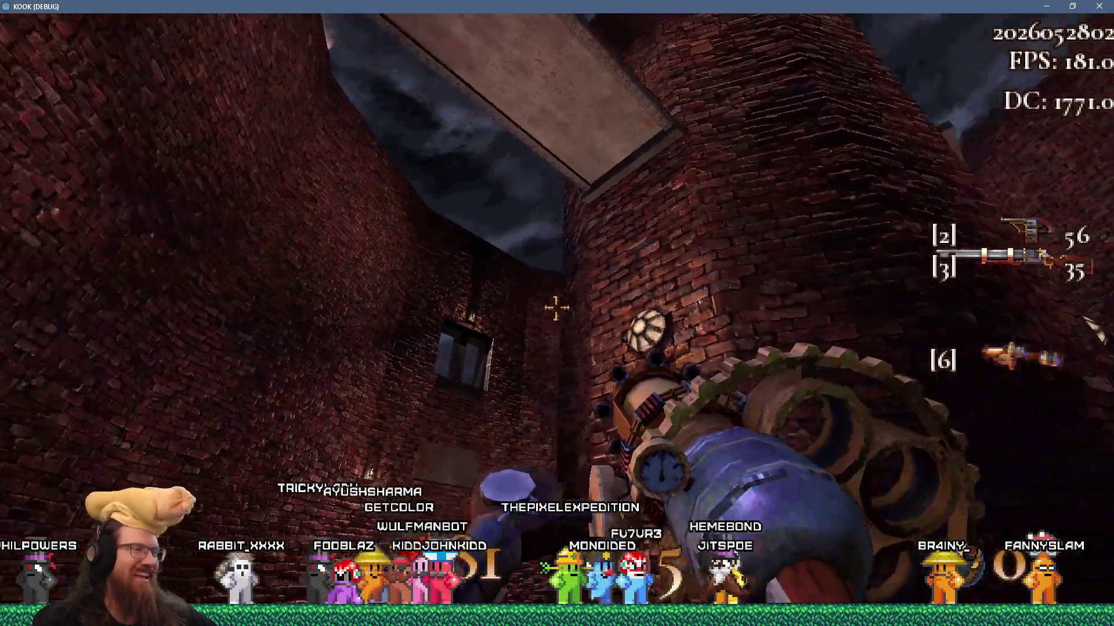
key(s)
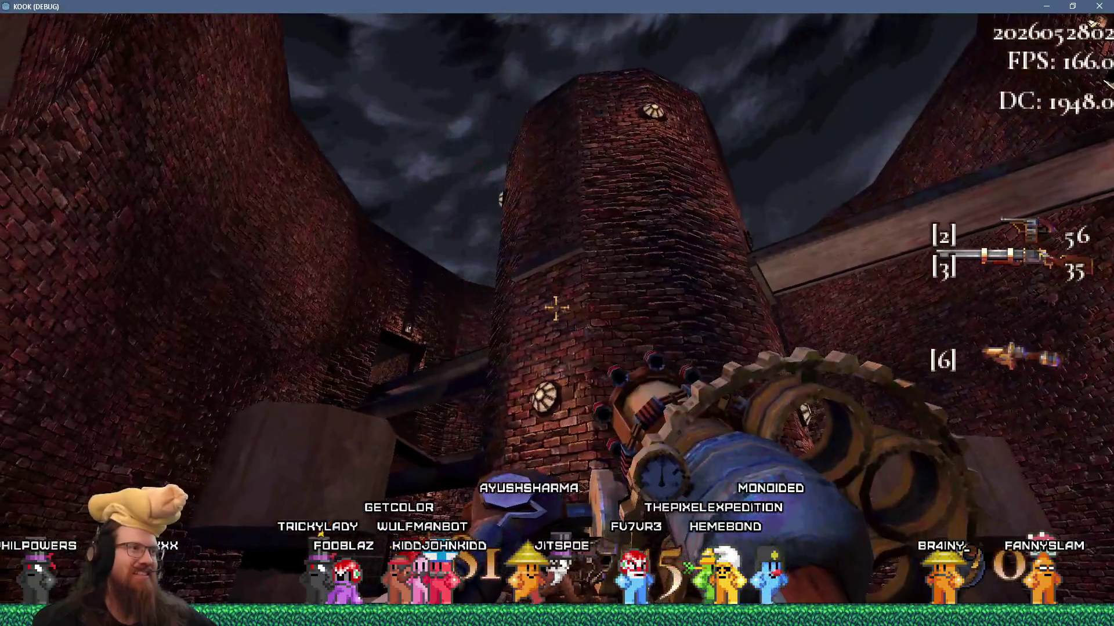
key(w)
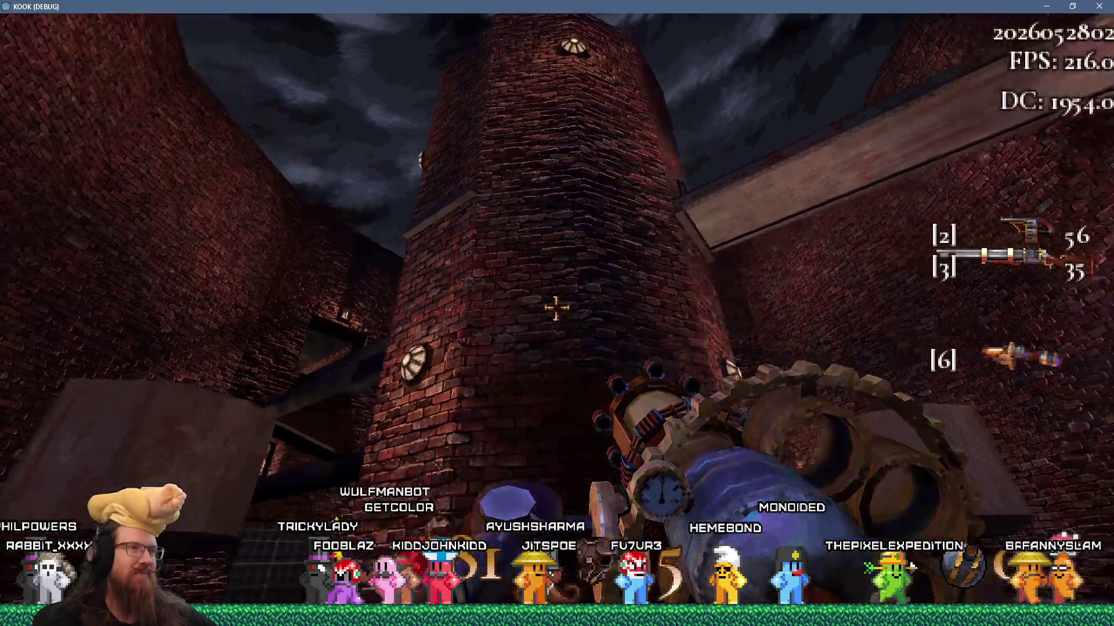
key(a)
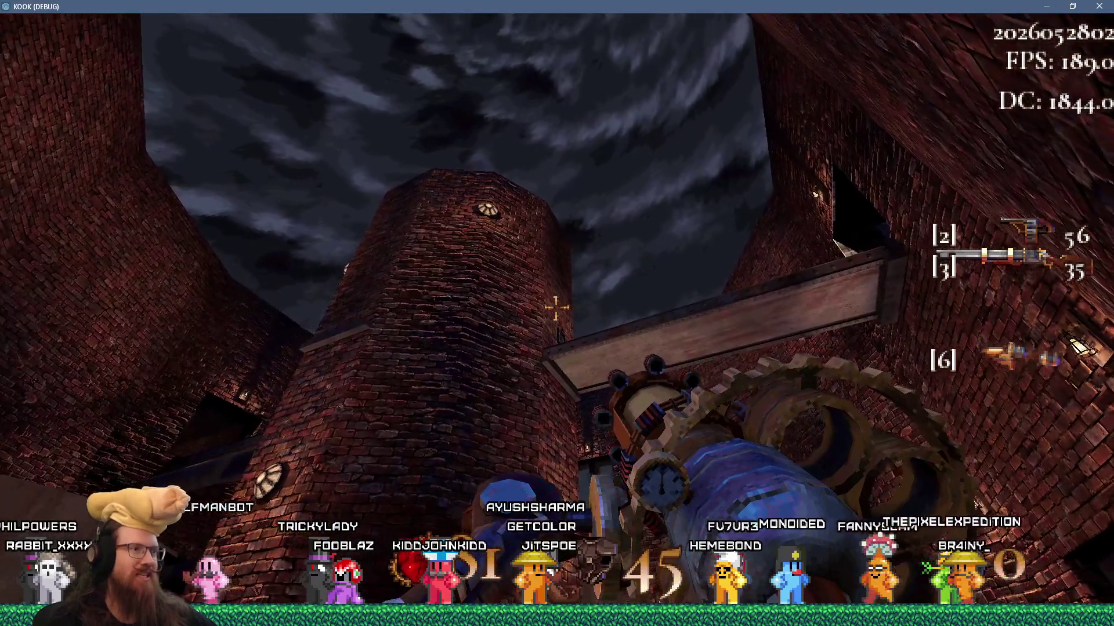
key(a)
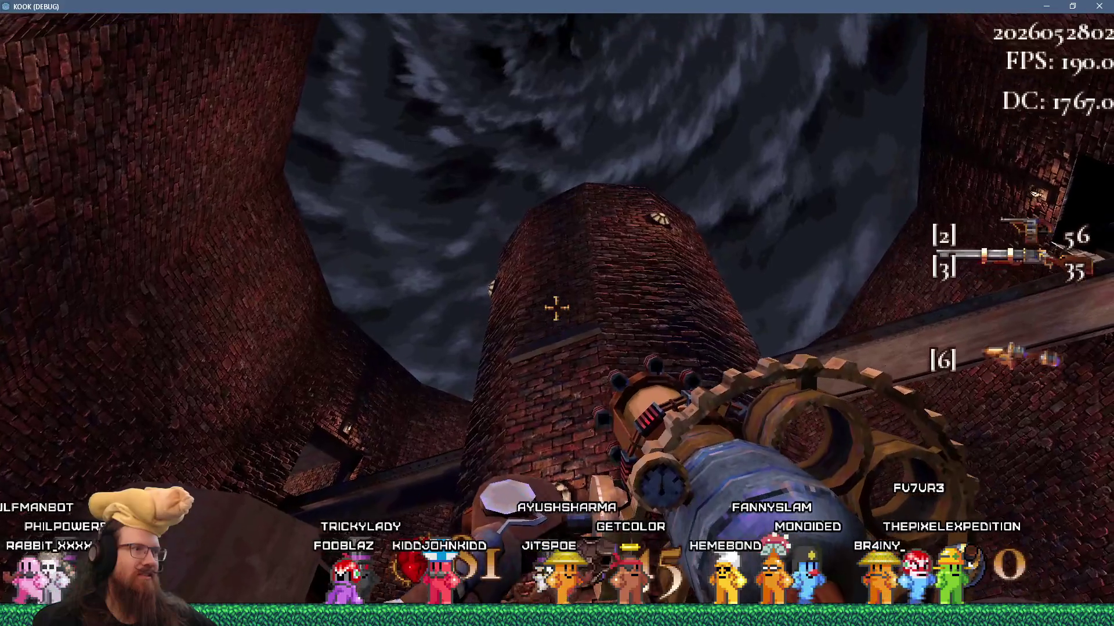
key(w)
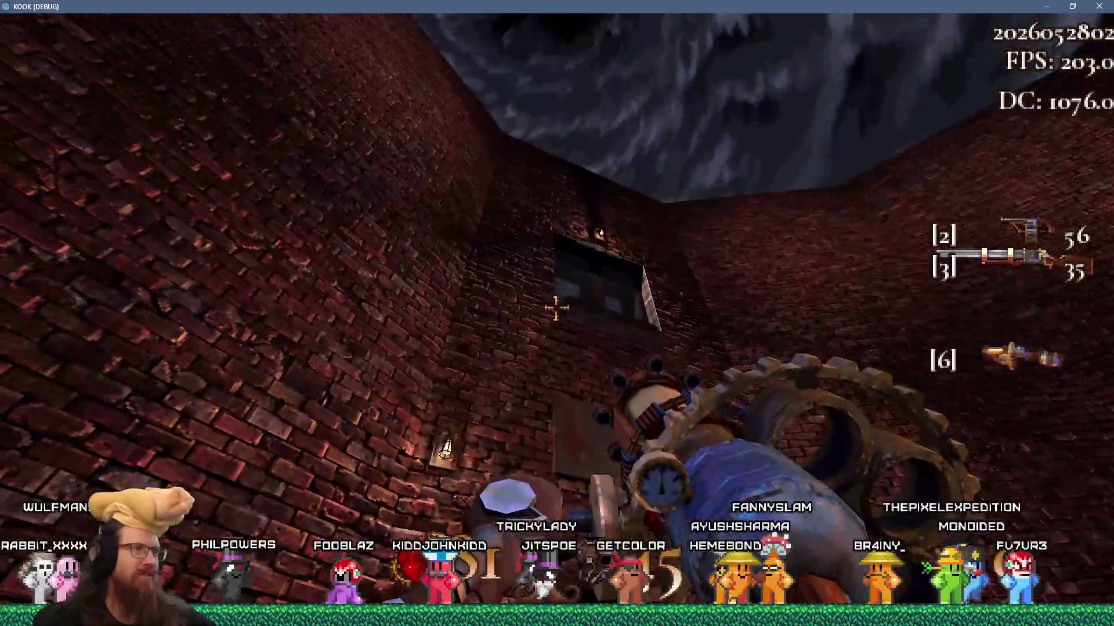
key(w)
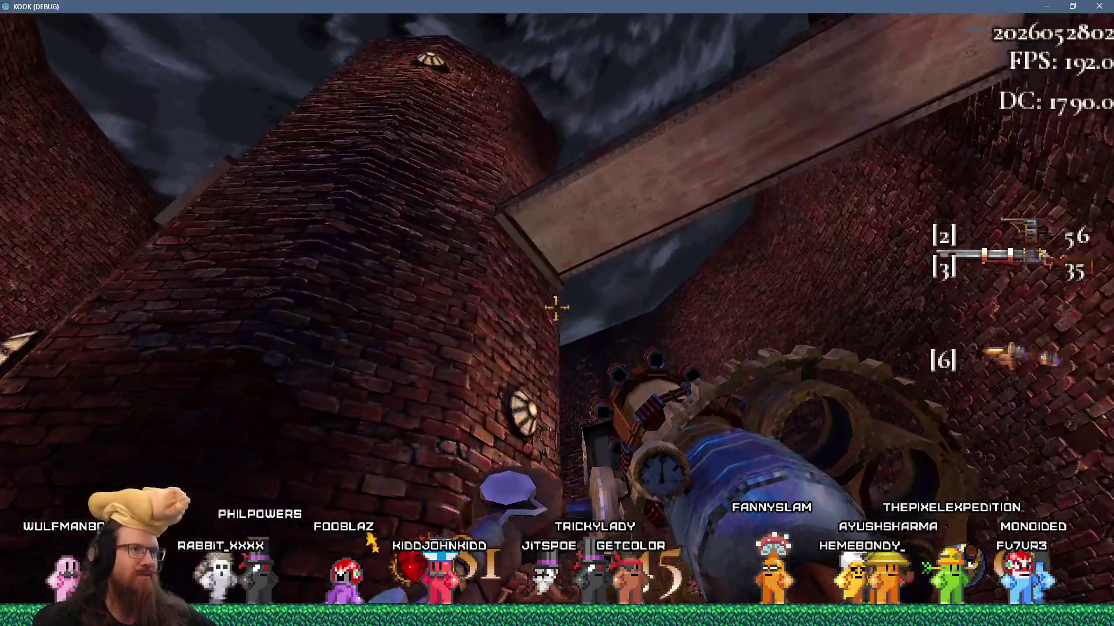
key(w)
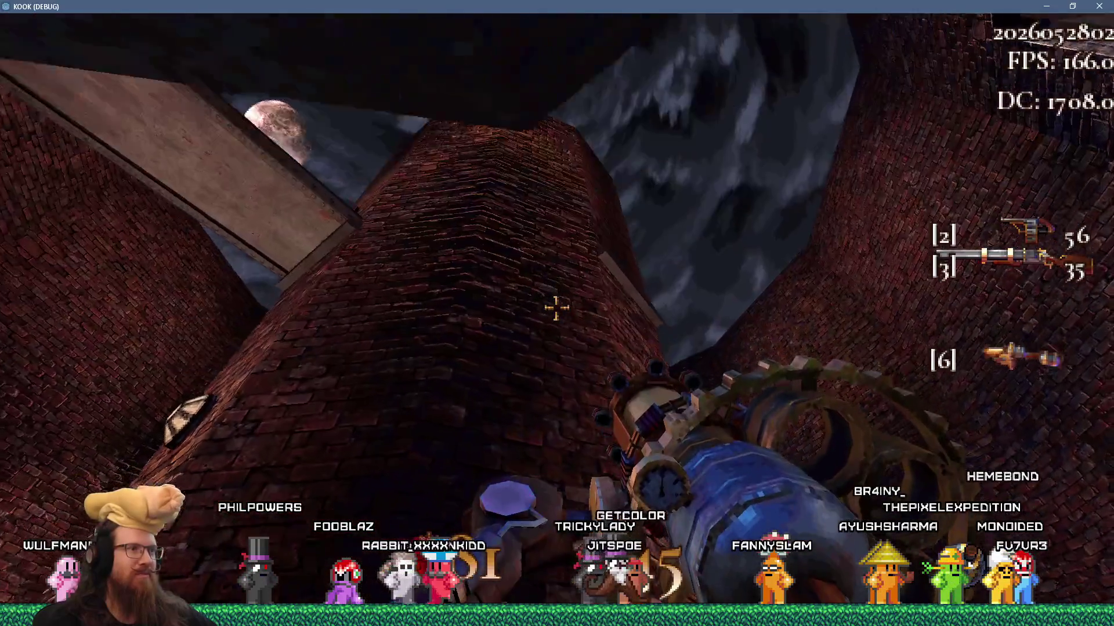
Go through the alley past the stone pillar to the dead enemy, then back out
key(w)
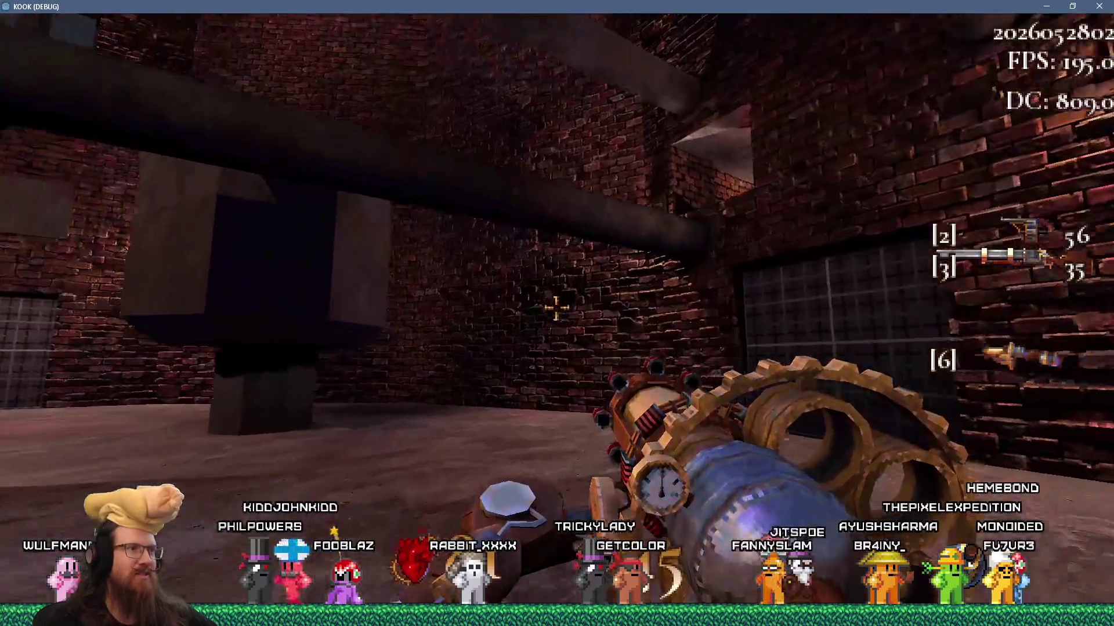
key(w)
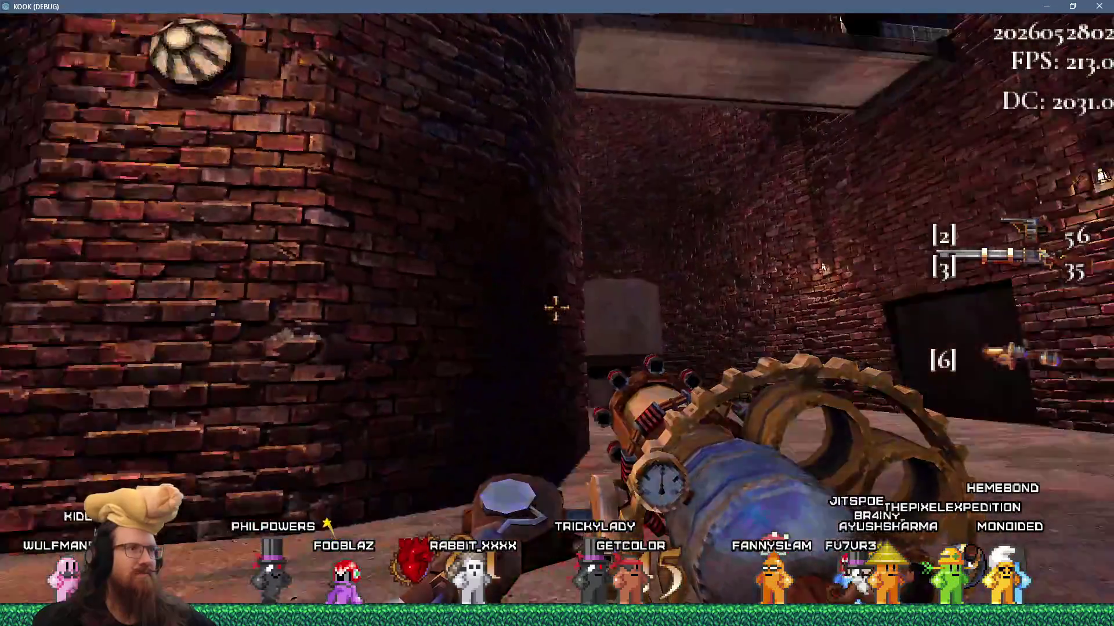
key(w)
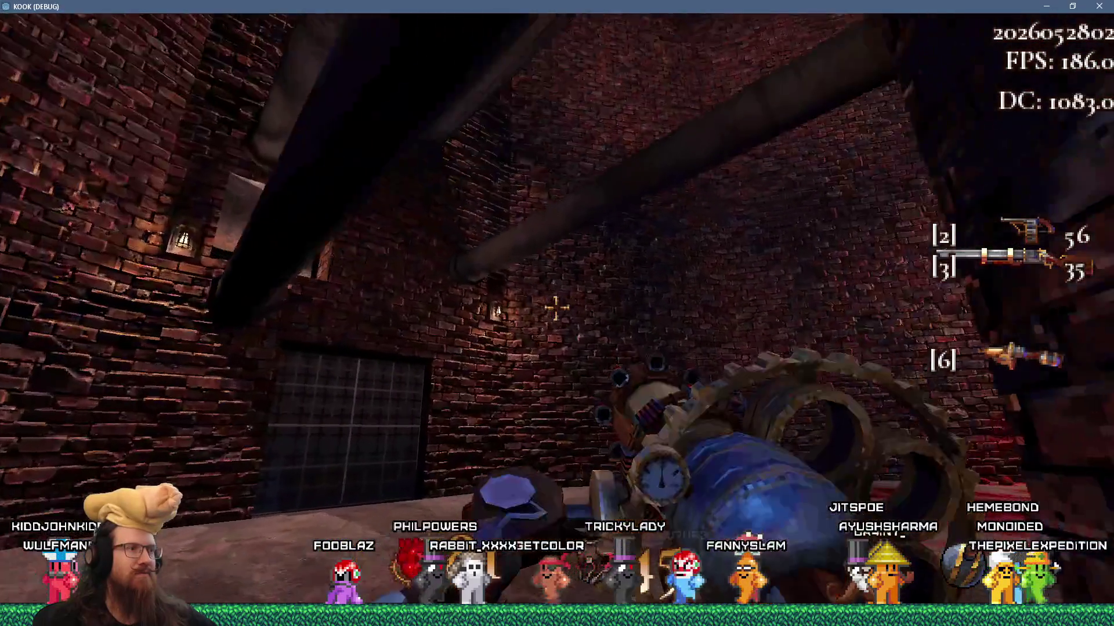
key(s)
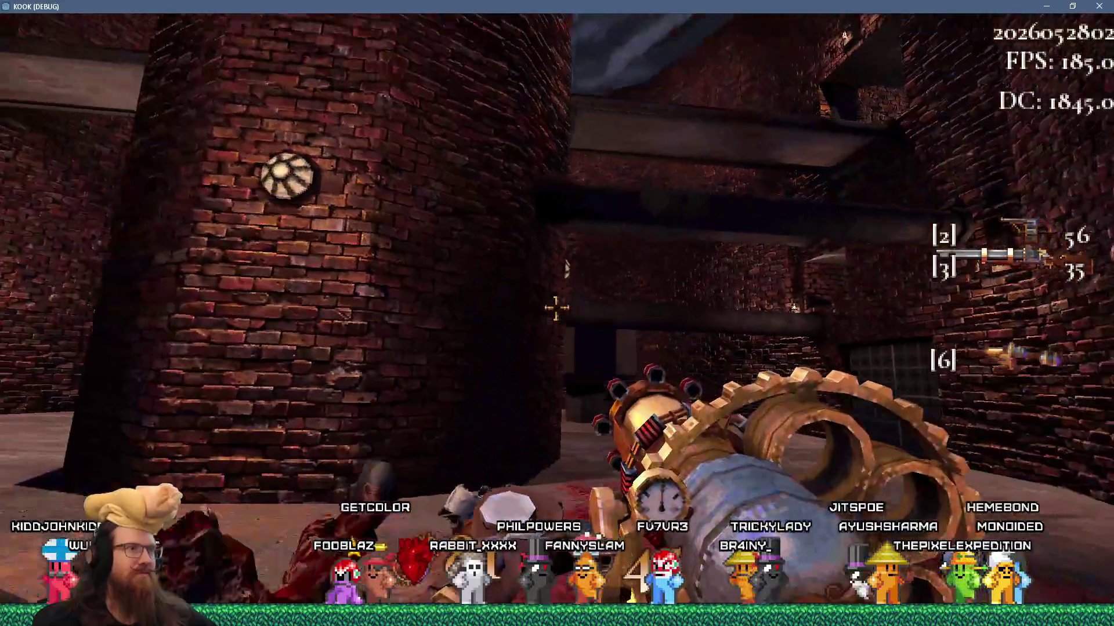
key(s)
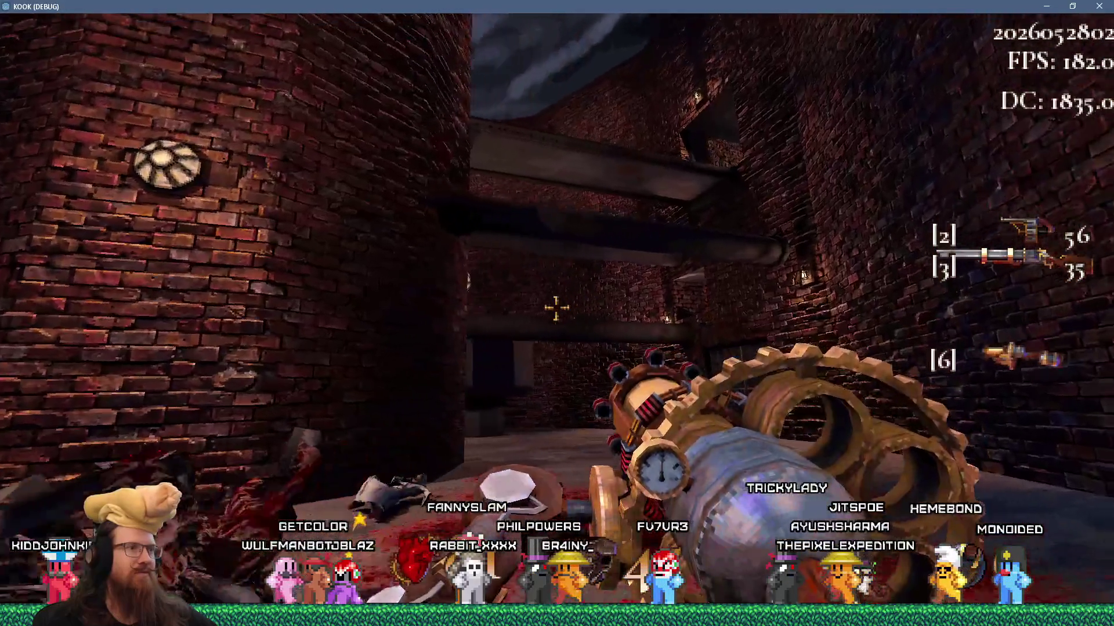
Cross the courtyard past the wooden block and barred gate, then bring up the development console
key(w)
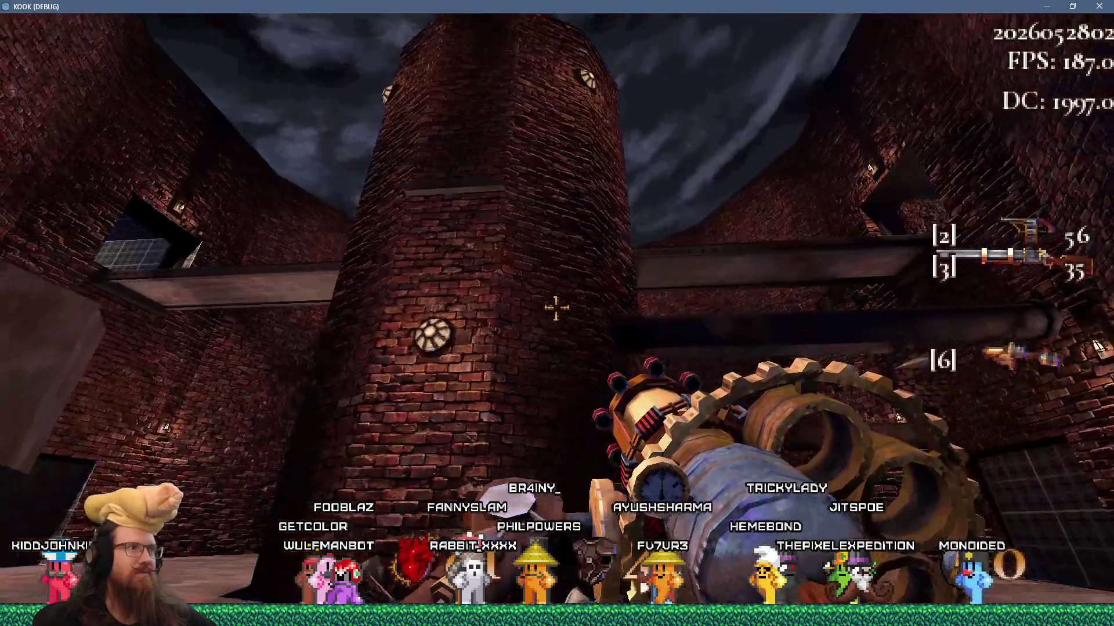
key(w)
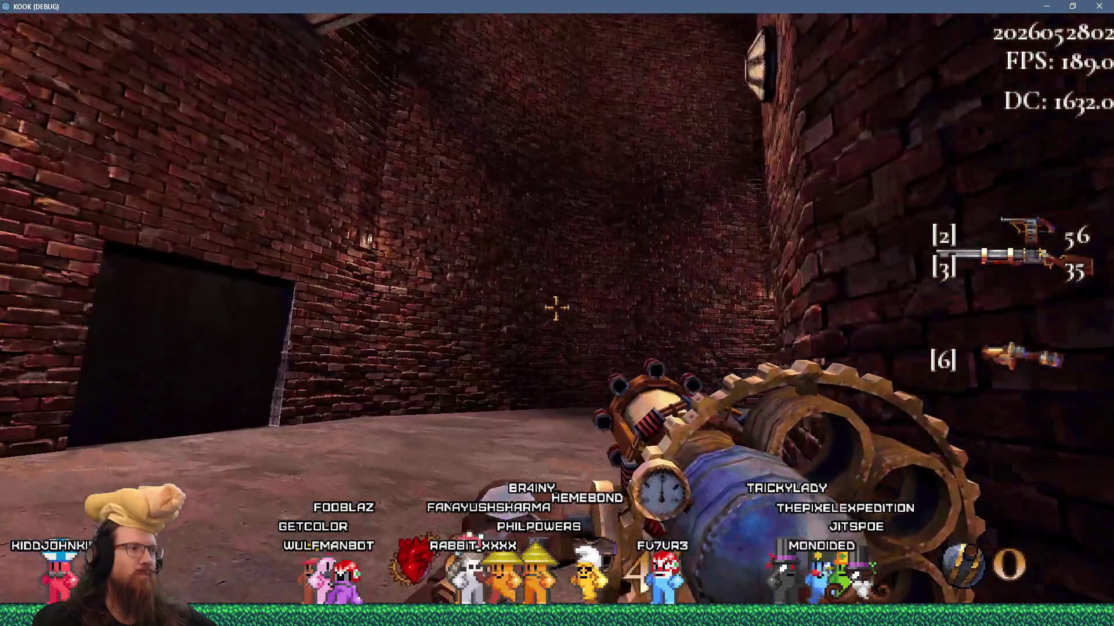
key(w)
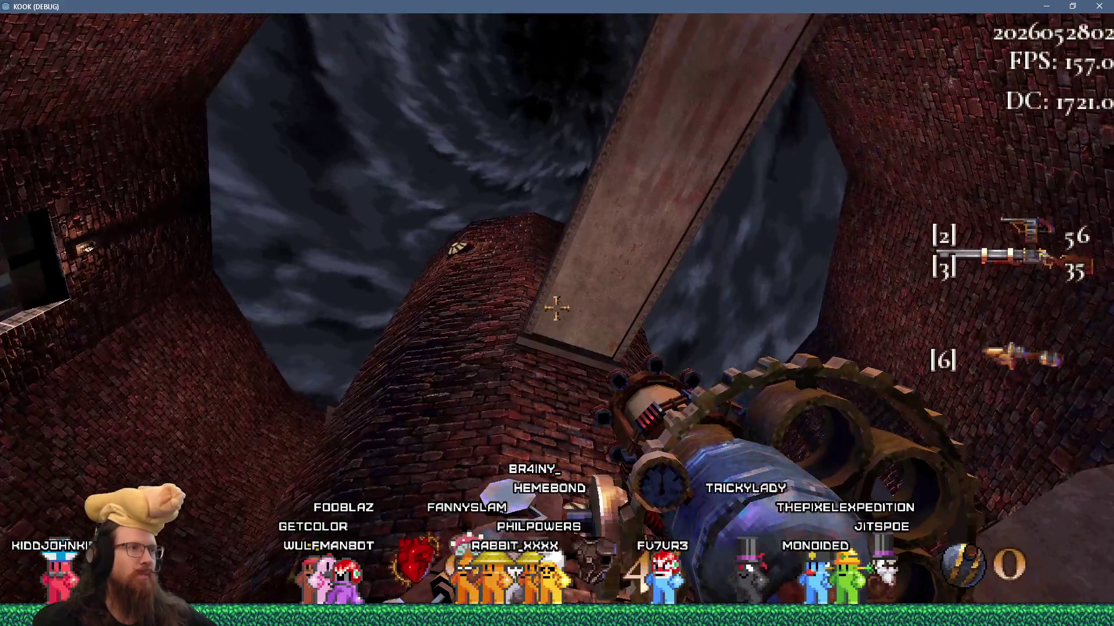
key(w)
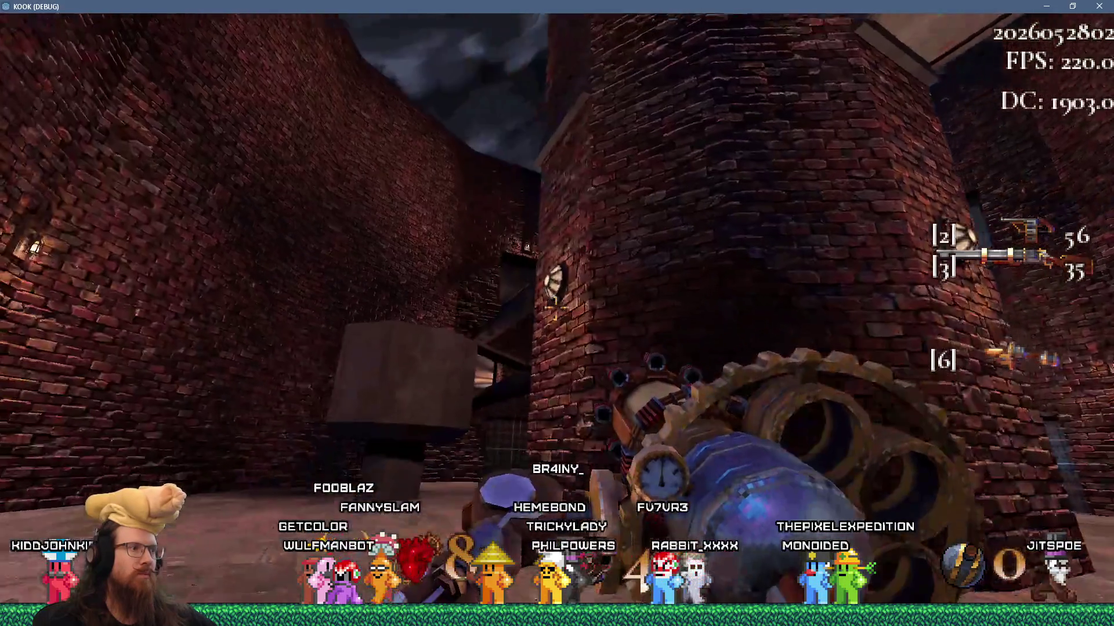
key(w)
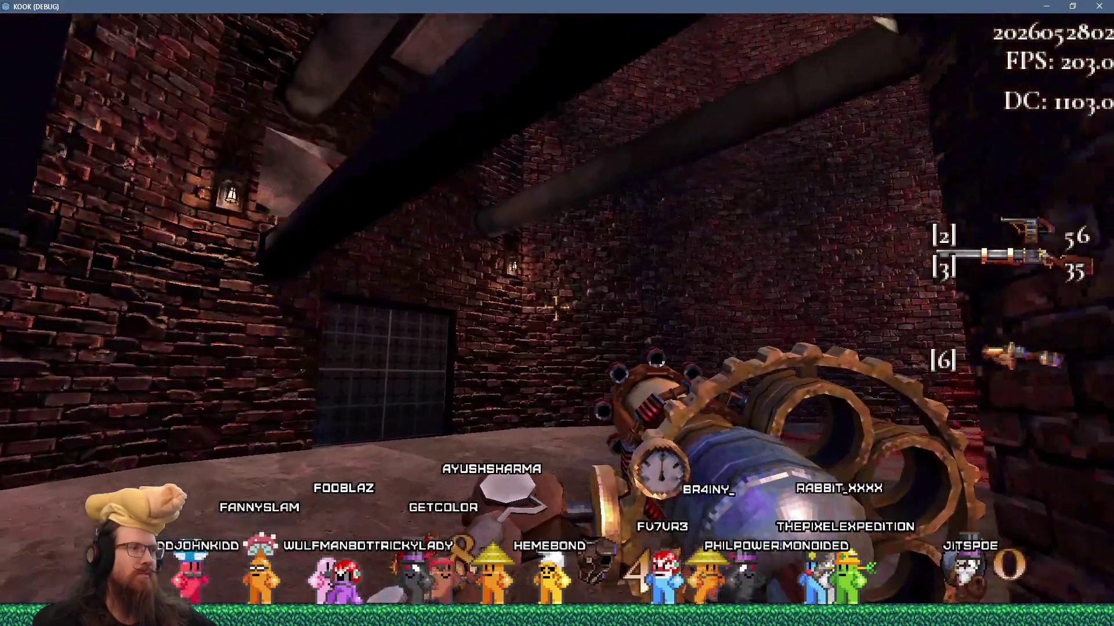
key(w)
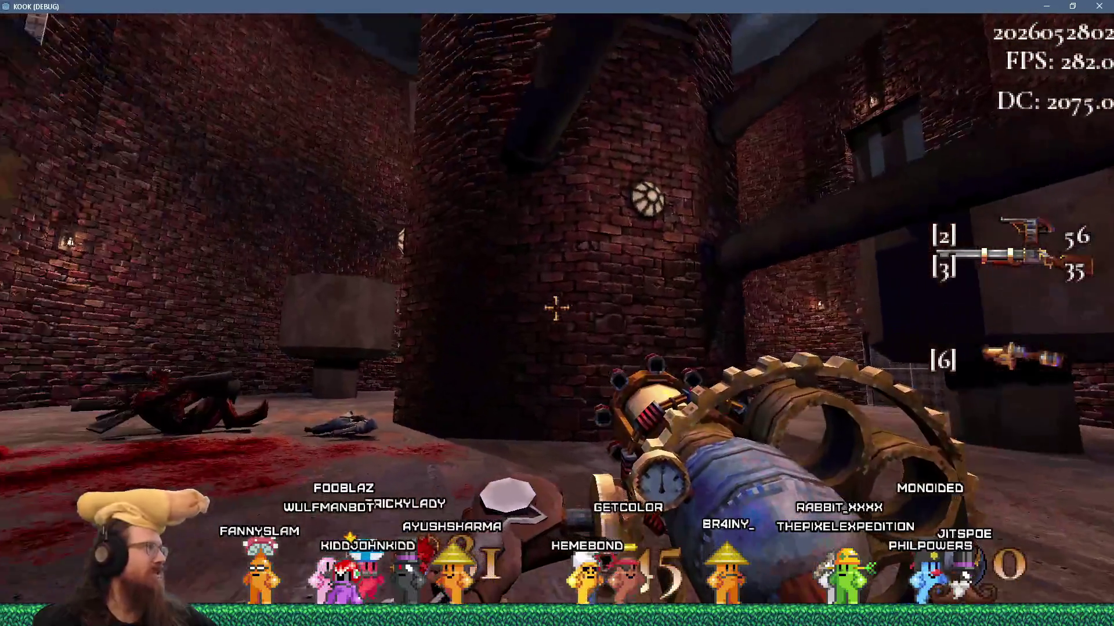
key(w)
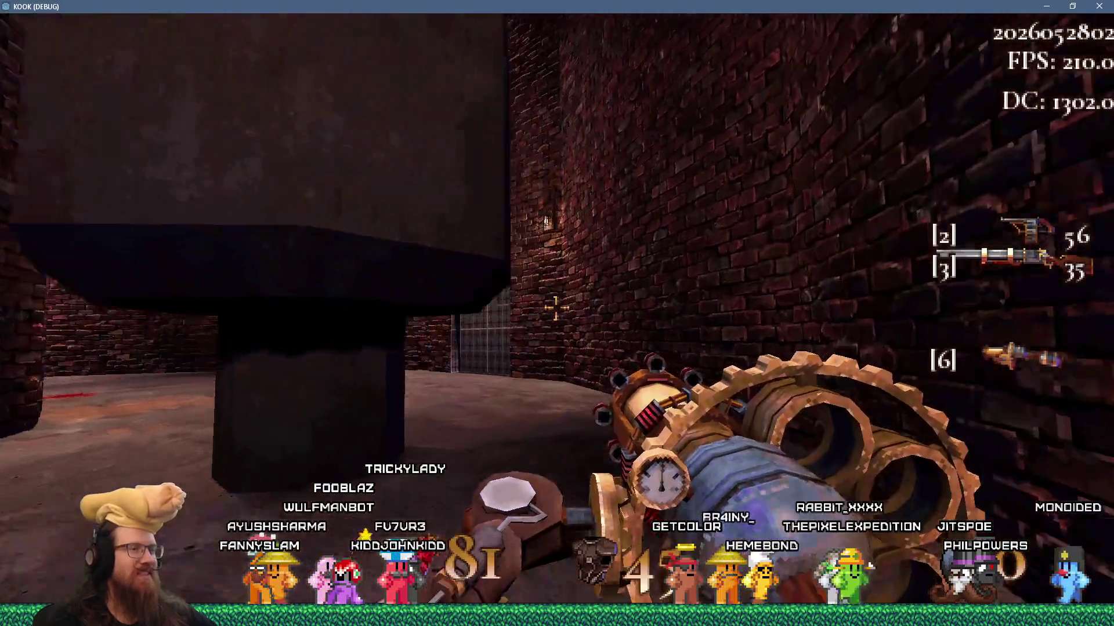
key(w)
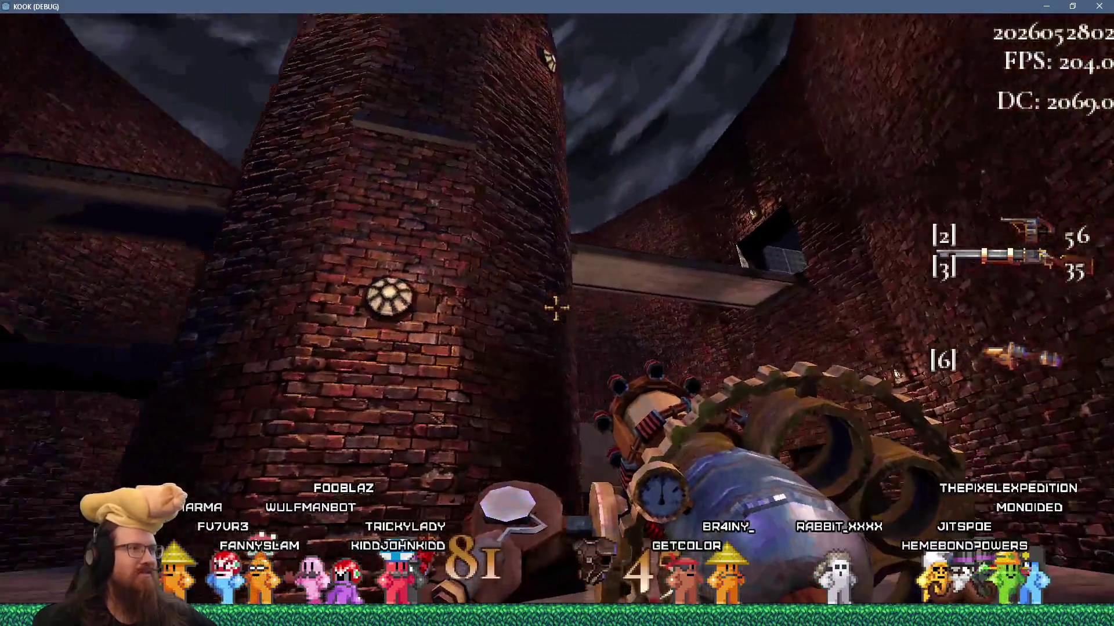
key(grave)
text(qui)
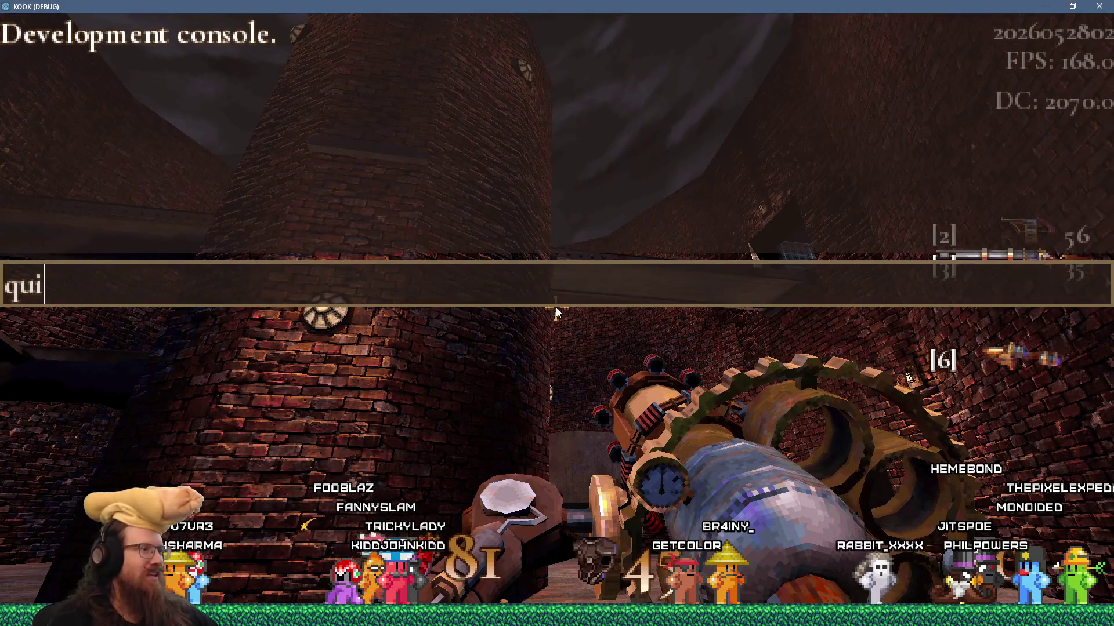
Run quit in the console to close KOOK, then switch to the Firefox window
text(t)
key(Return)
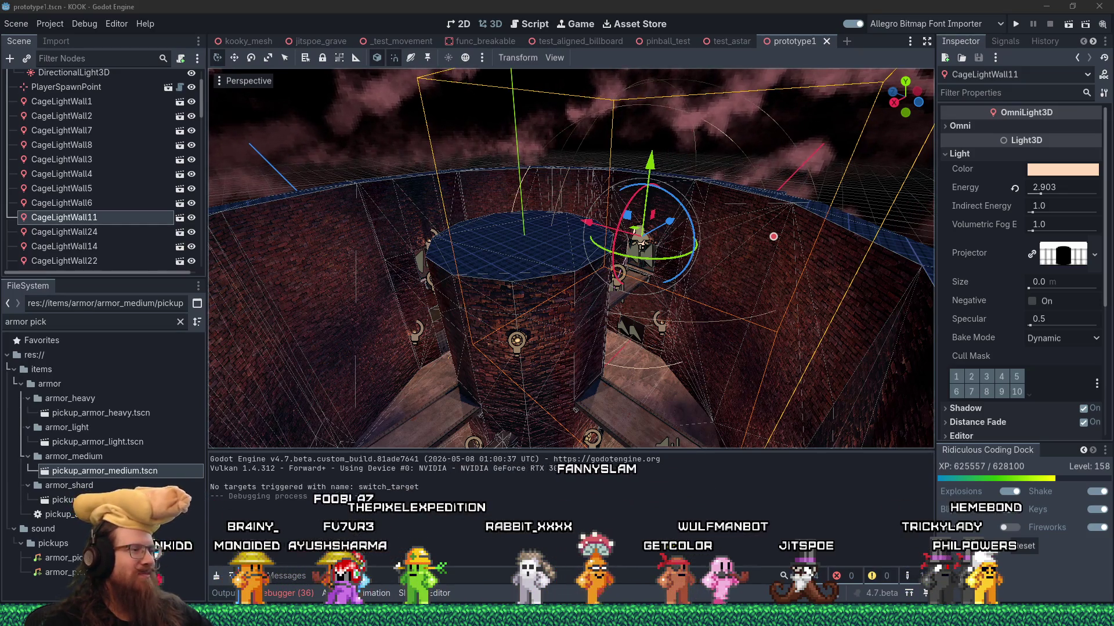
mouse_move(926, 600)
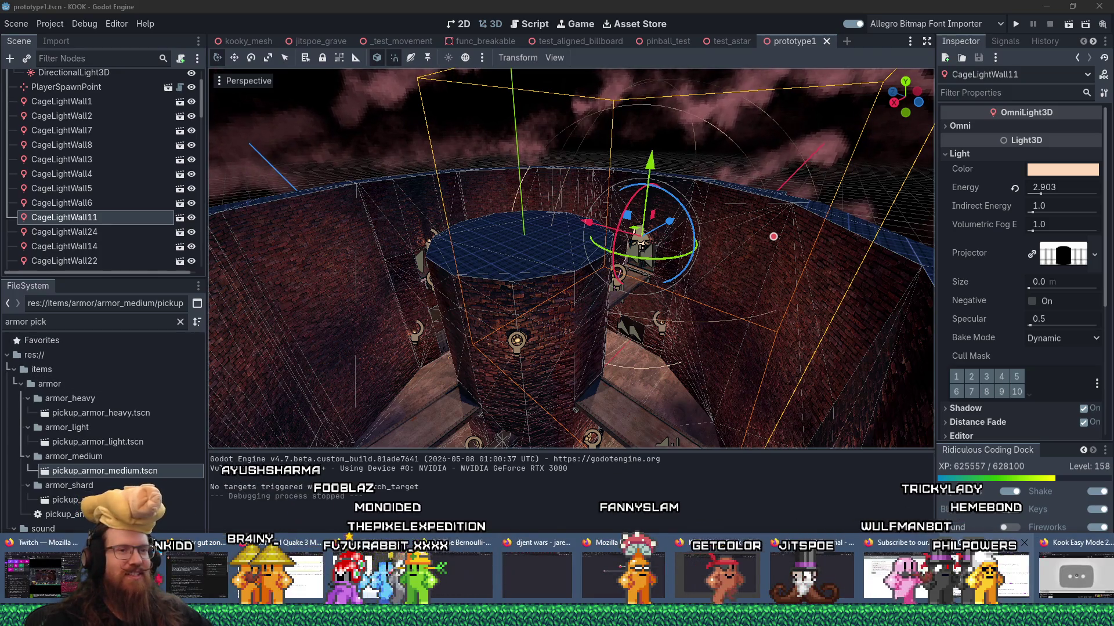
click(623, 574)
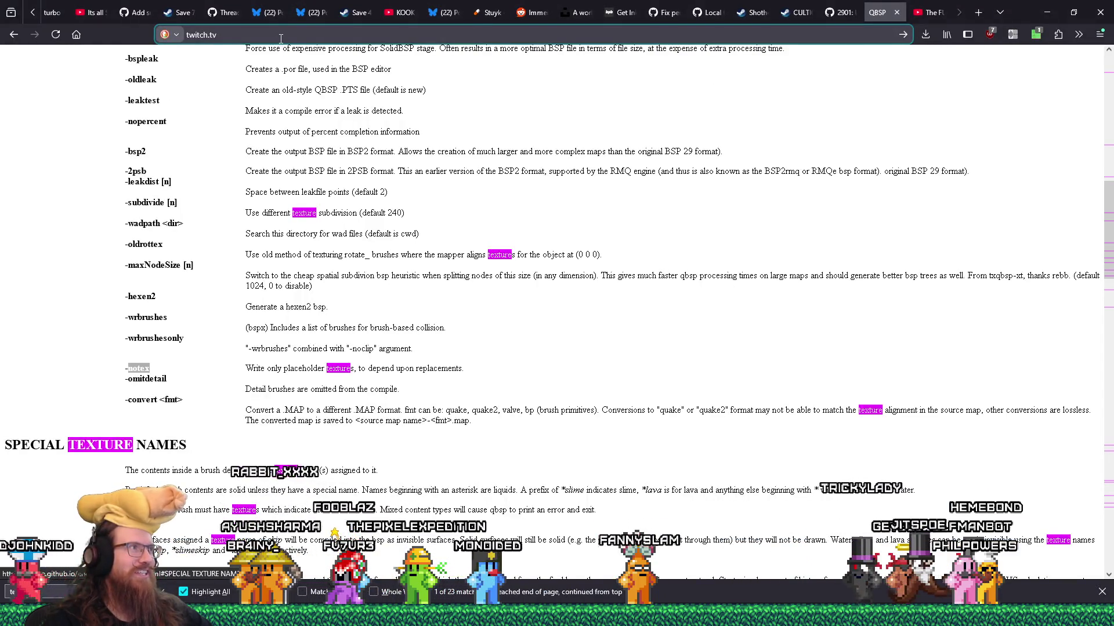
Load twitch.tv and go to the Software and Game Development category
text(/)
key(Return)
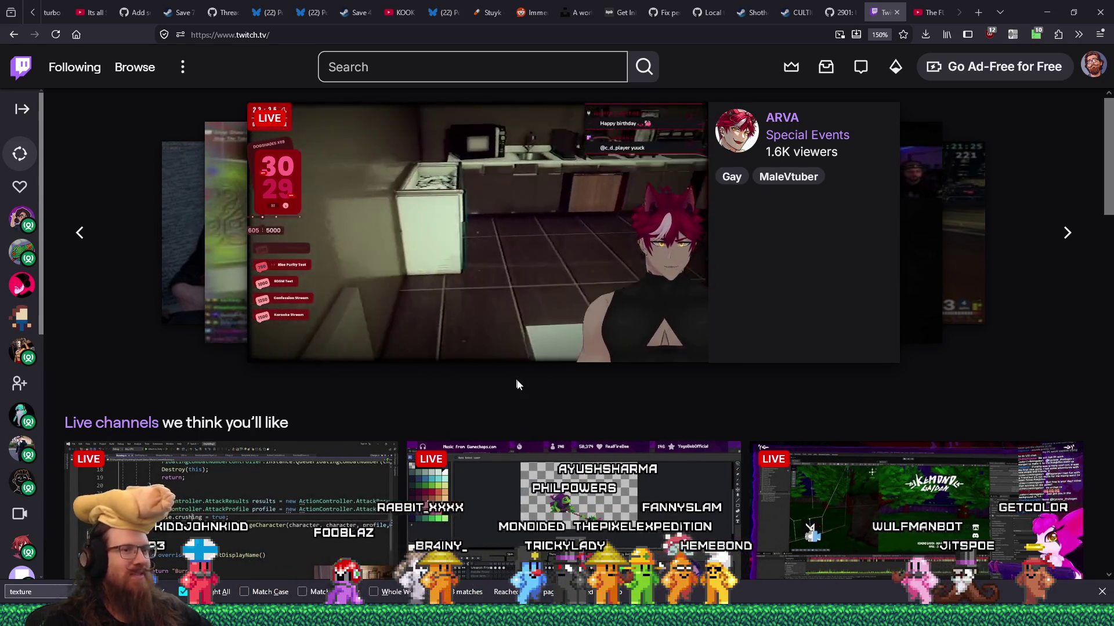
scroll(517, 383, down, 4)
scroll(683, 396, down, 5)
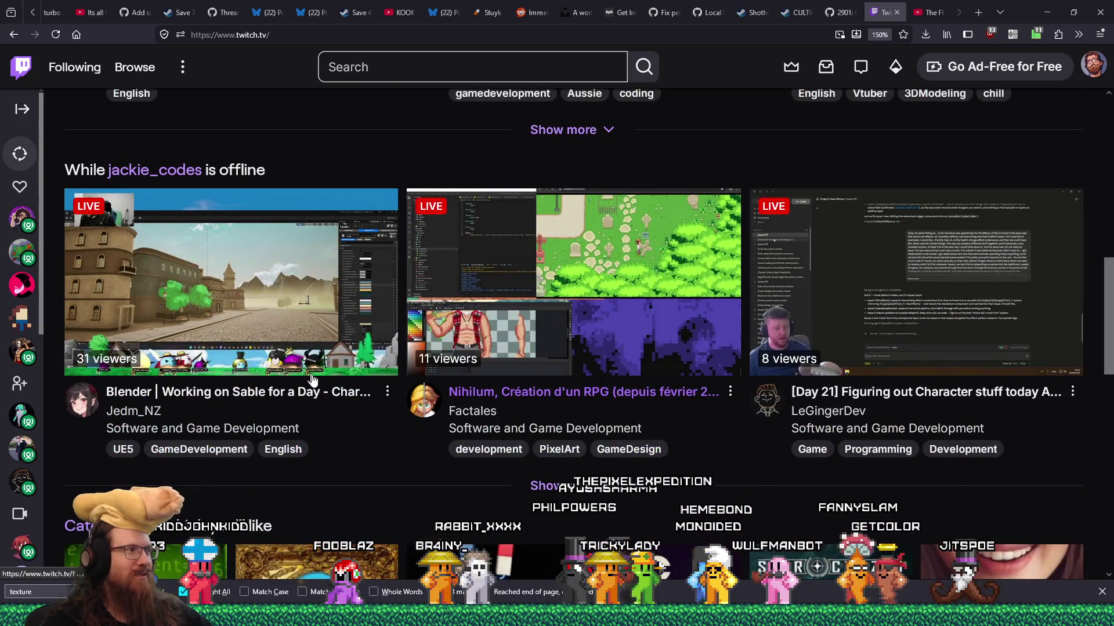
scroll(232, 376, down, 4)
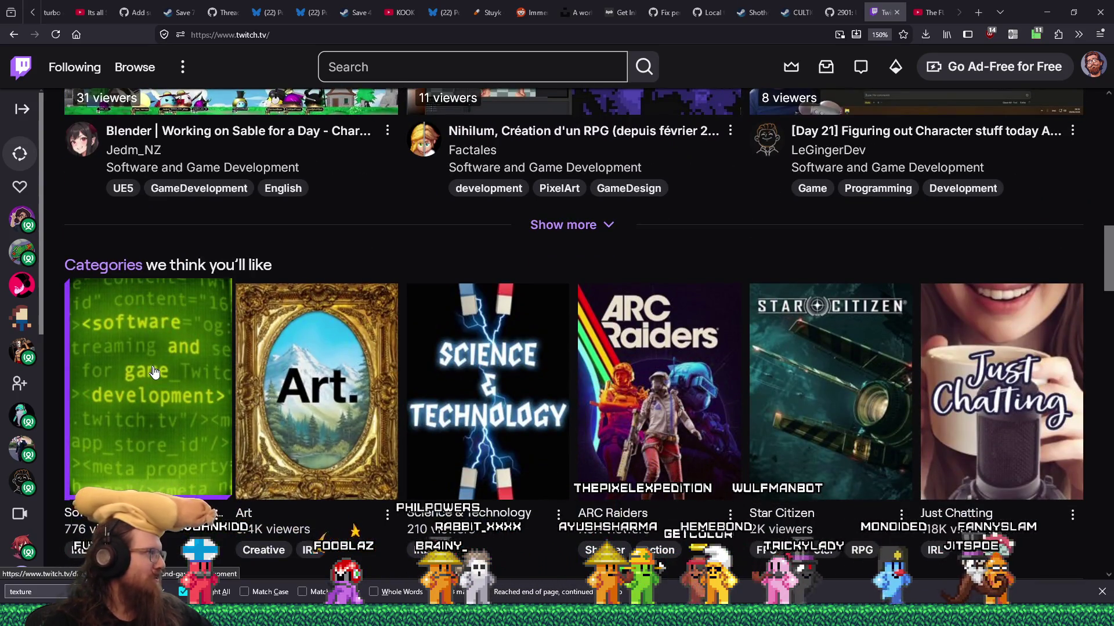
click(153, 371)
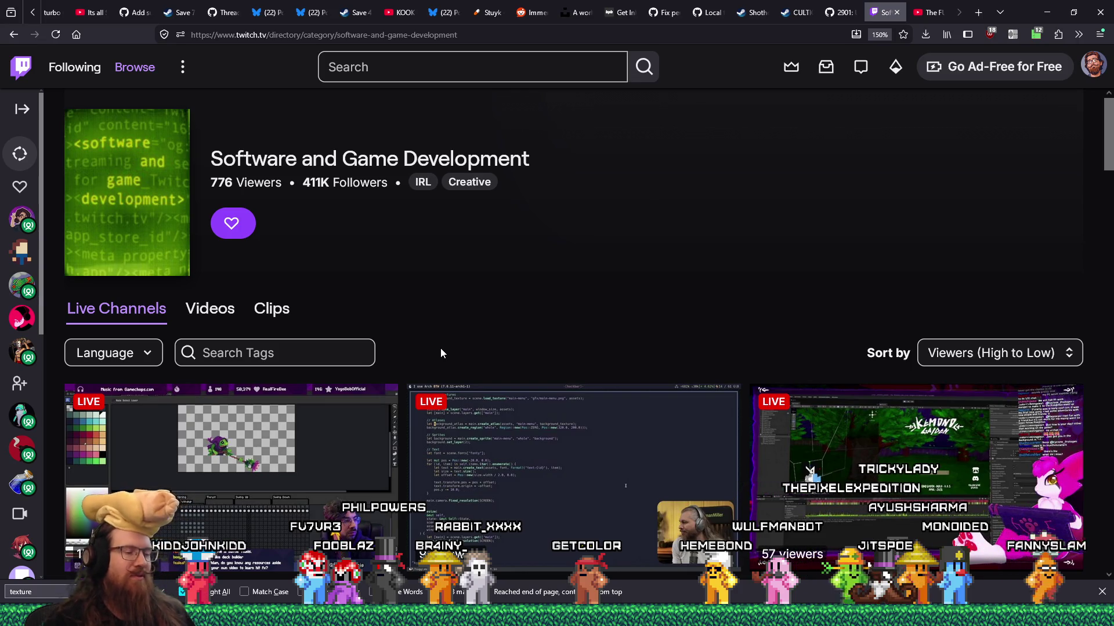
Open the 13-viewer stream in a new tab and view it
scroll(601, 410, down, 5)
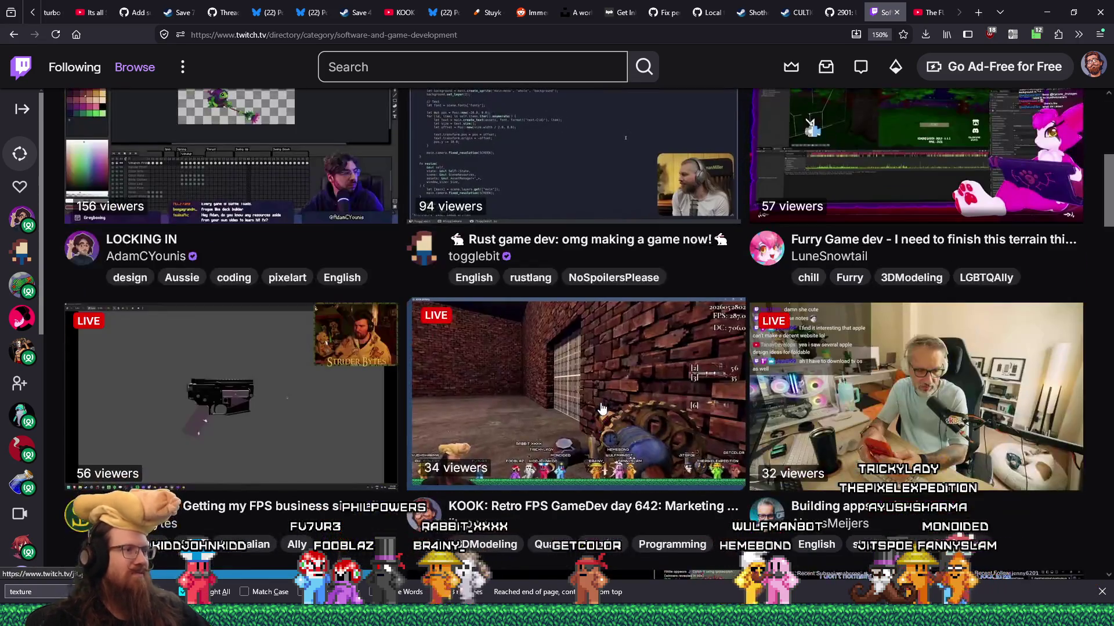
scroll(613, 401, down, 8)
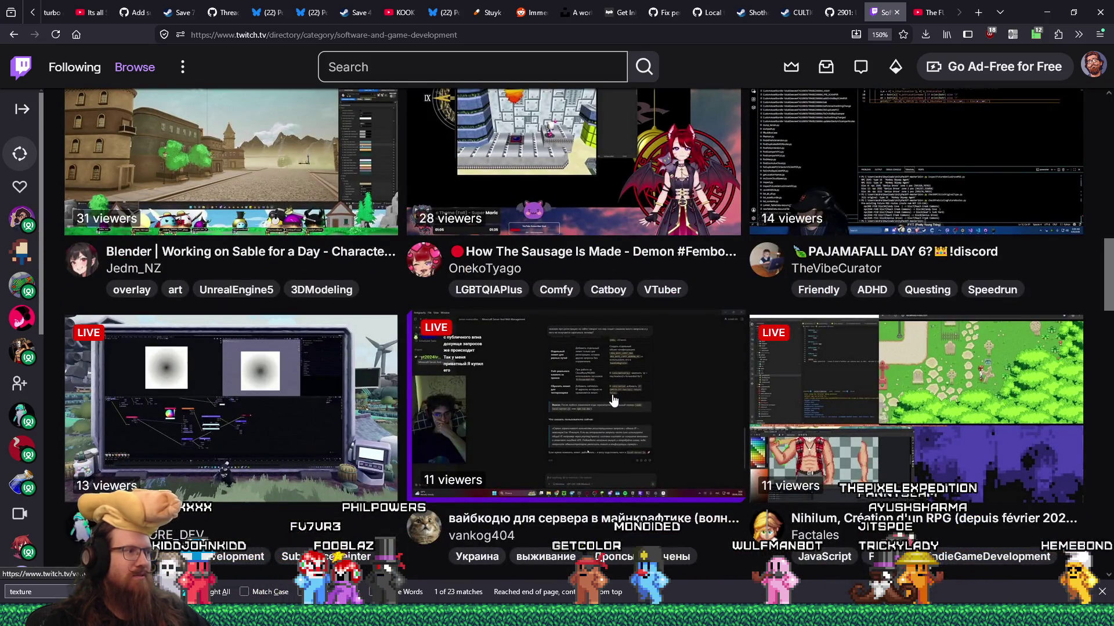
scroll(609, 400, up, 1)
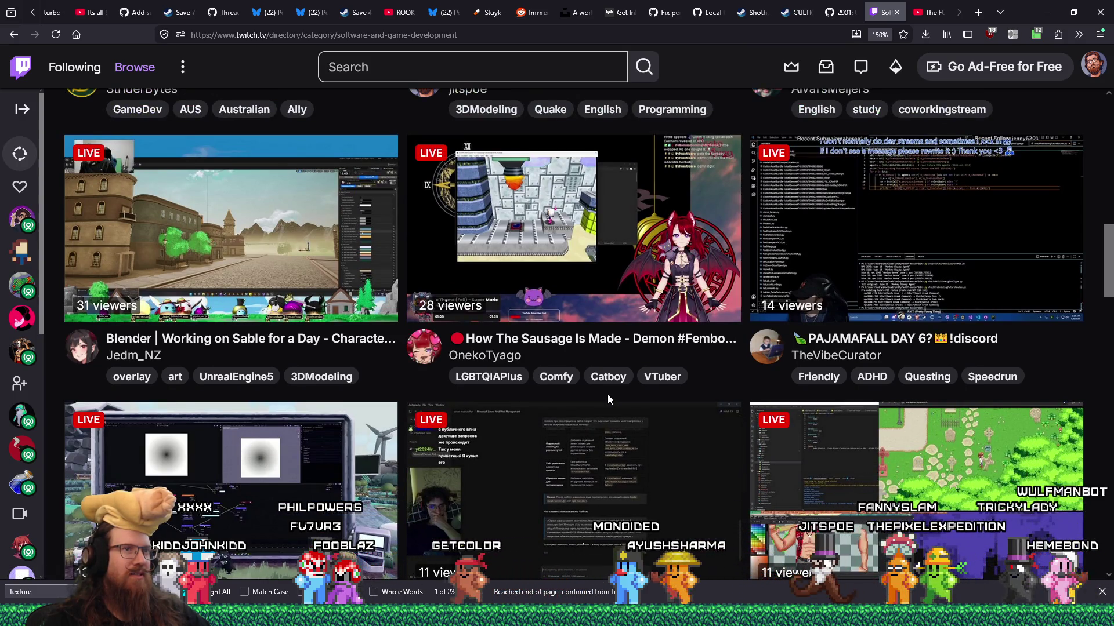
scroll(607, 394, down, 1)
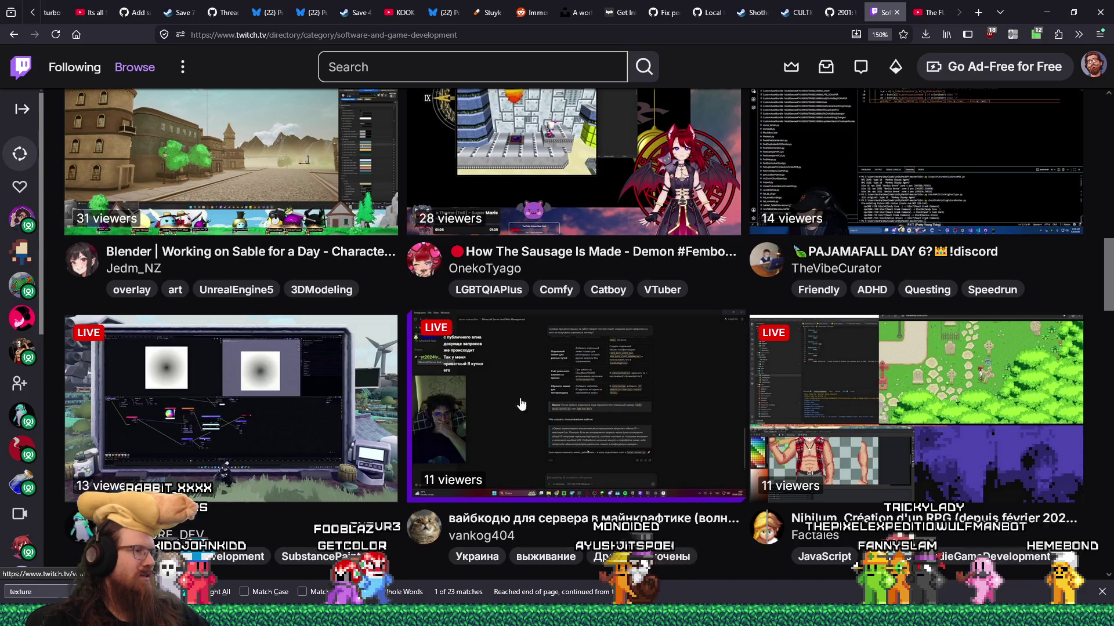
middle_click(521, 404)
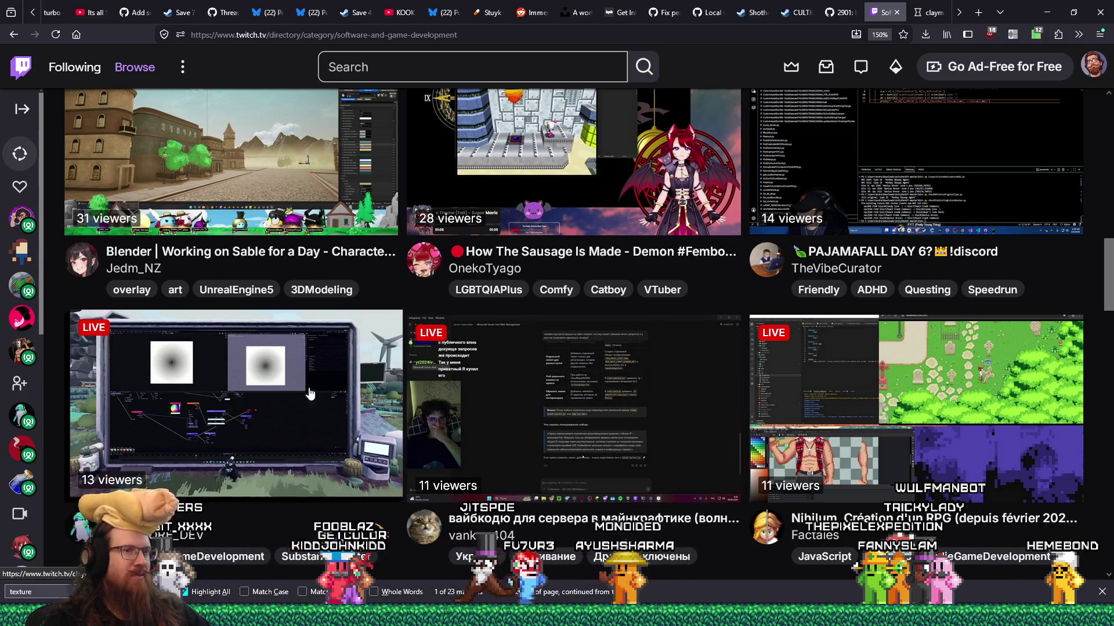
click(912, 15)
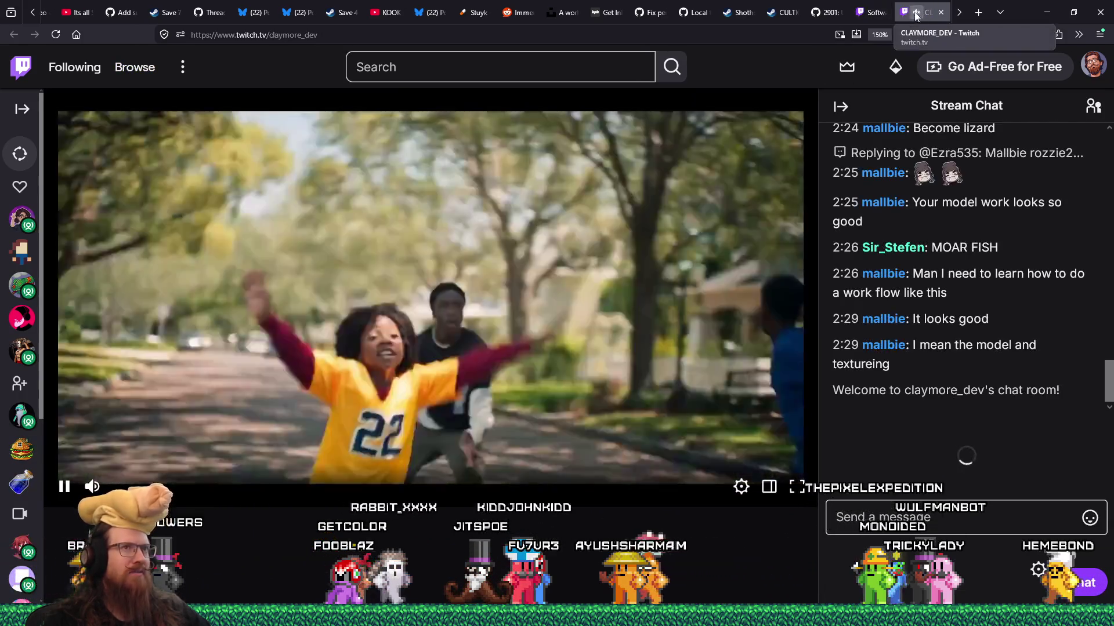
Return to the category directory and search recent_raids.txt for a channel name
click(874, 14)
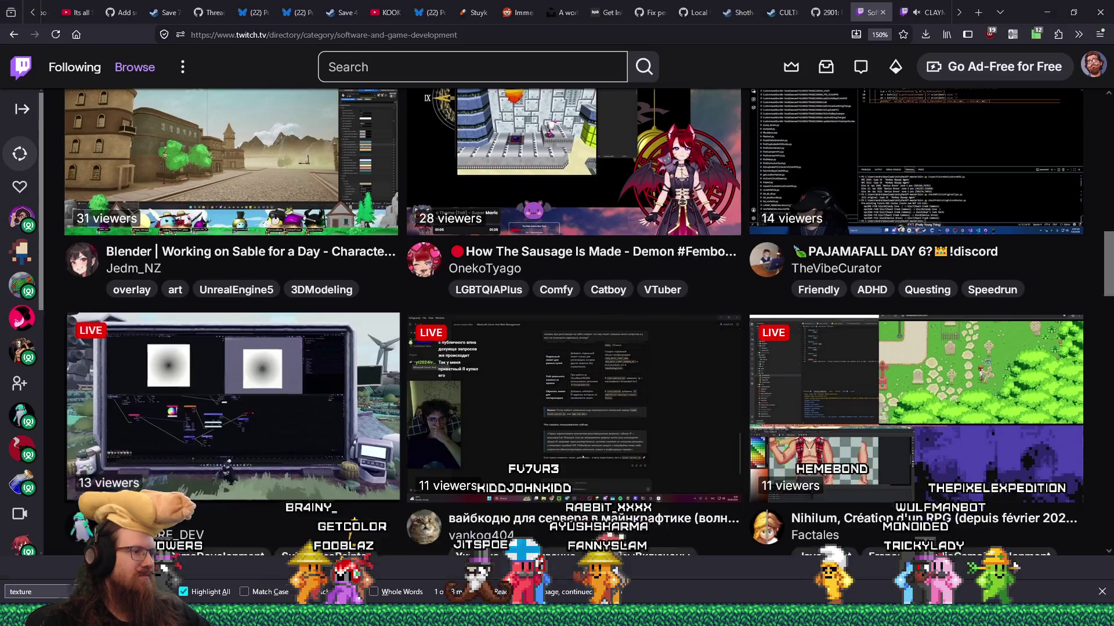
click(271, 566)
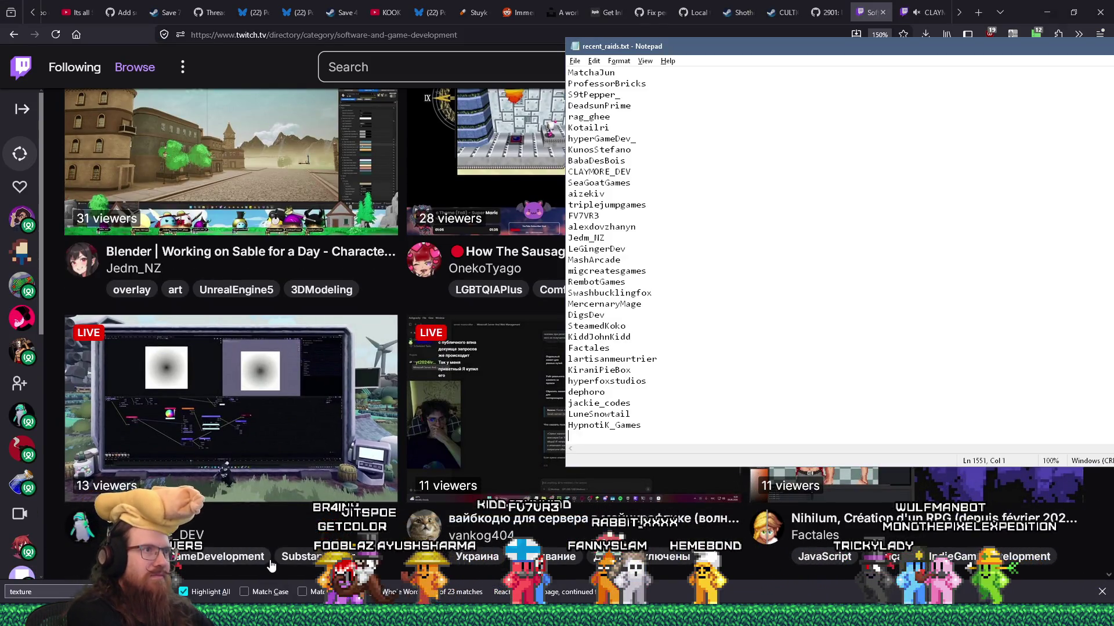
click(271, 566)
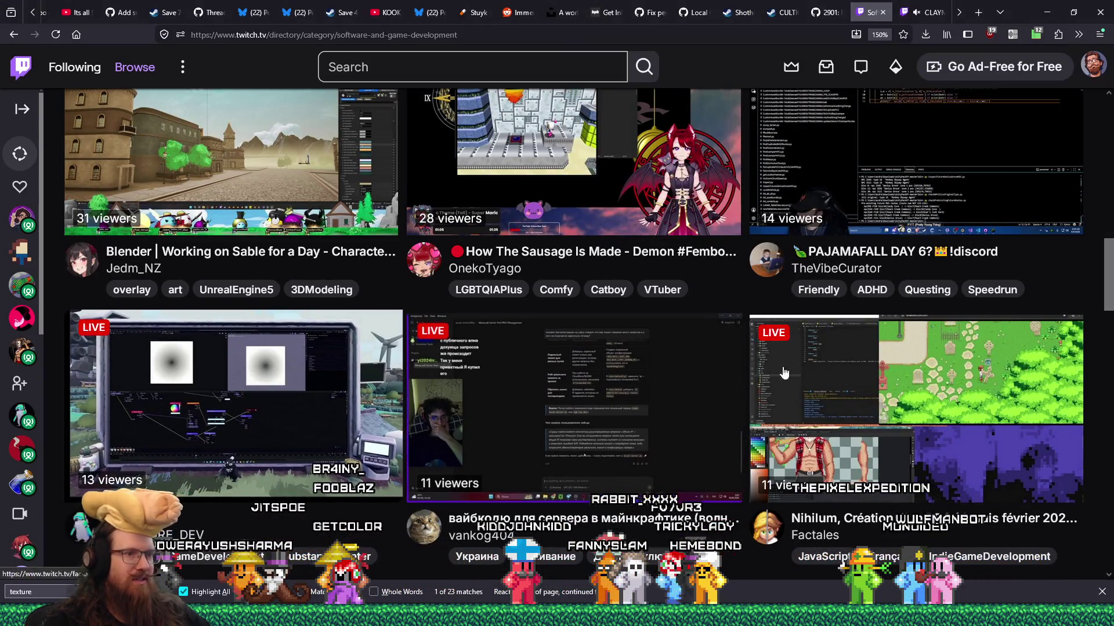
key(alt+Tab)
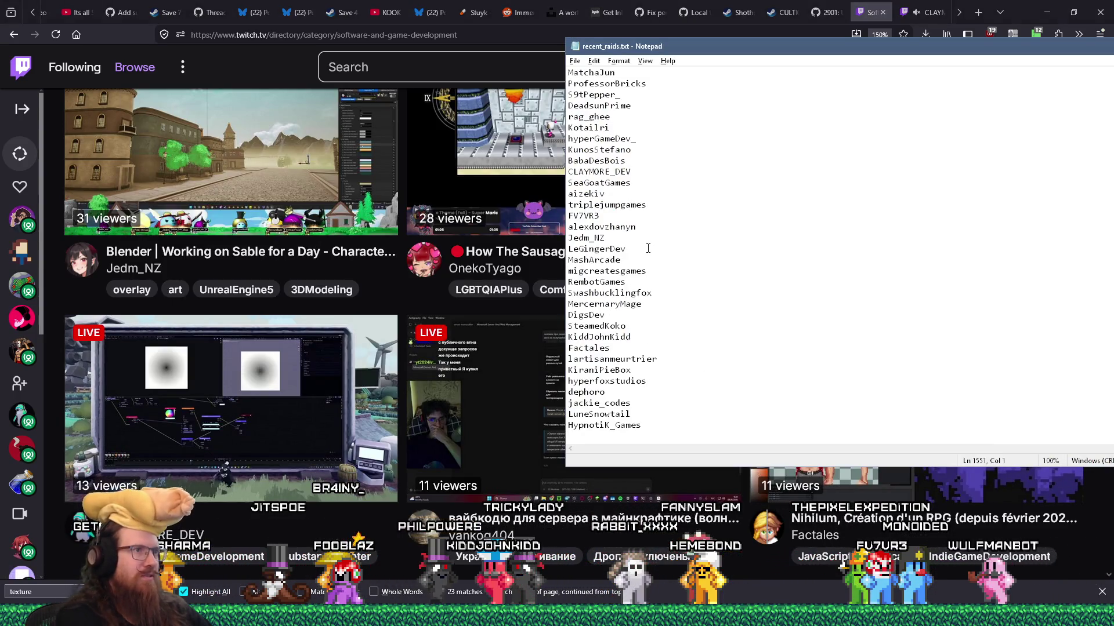
key(ctrl+f)
text(fact)
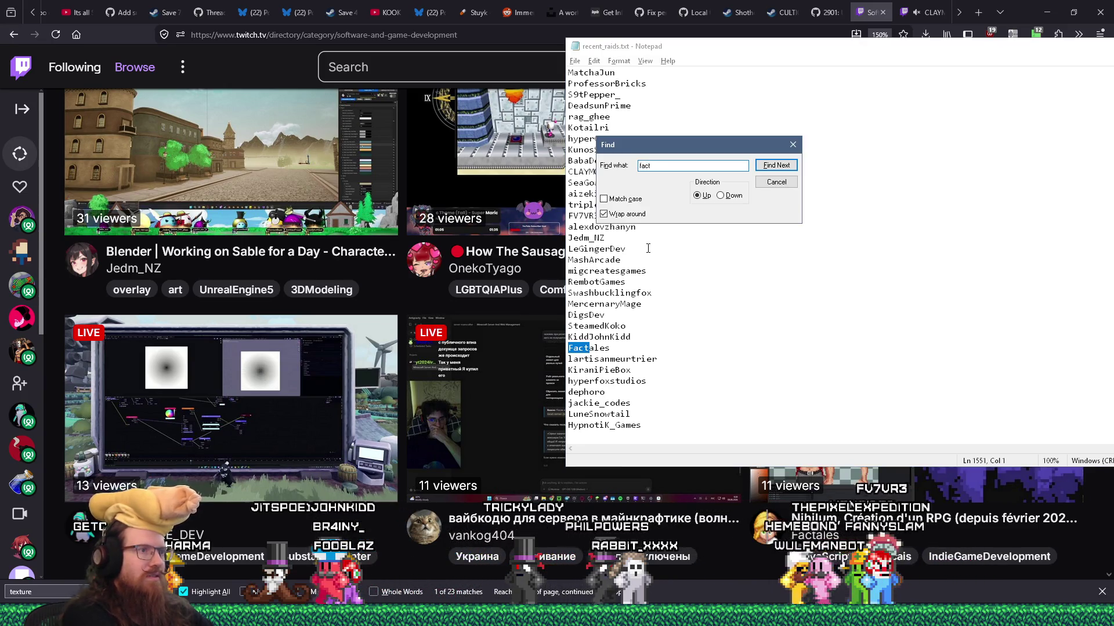
key(Escape)
key(alt+Tab)
Open RembotGames' stream in a background tab and check the raid log for it
scroll(616, 329, down, 4)
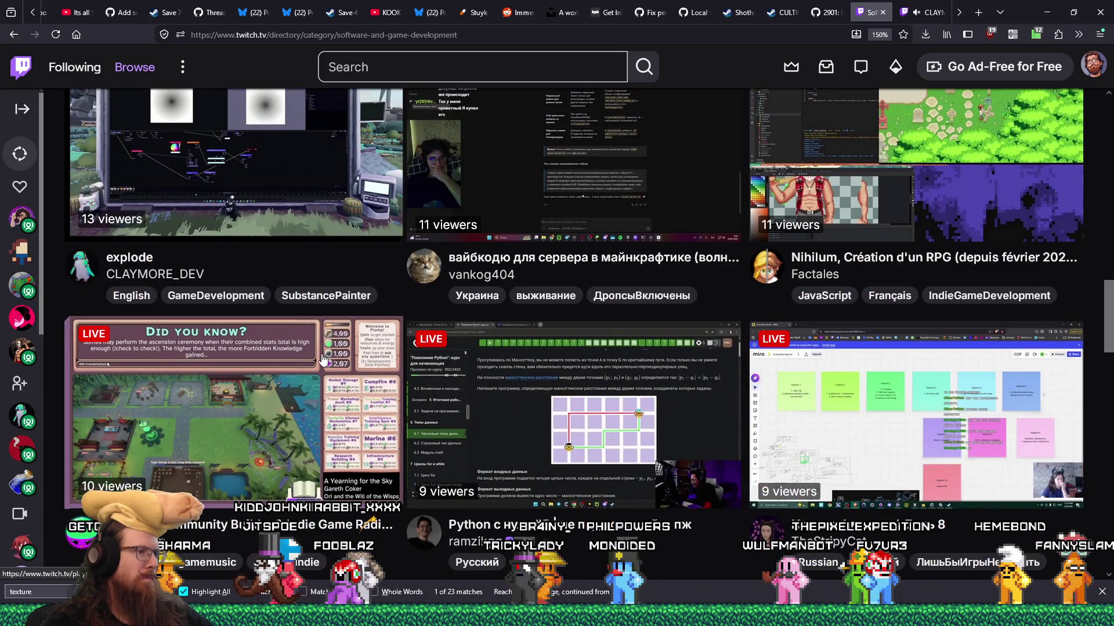
scroll(323, 359, down, 4)
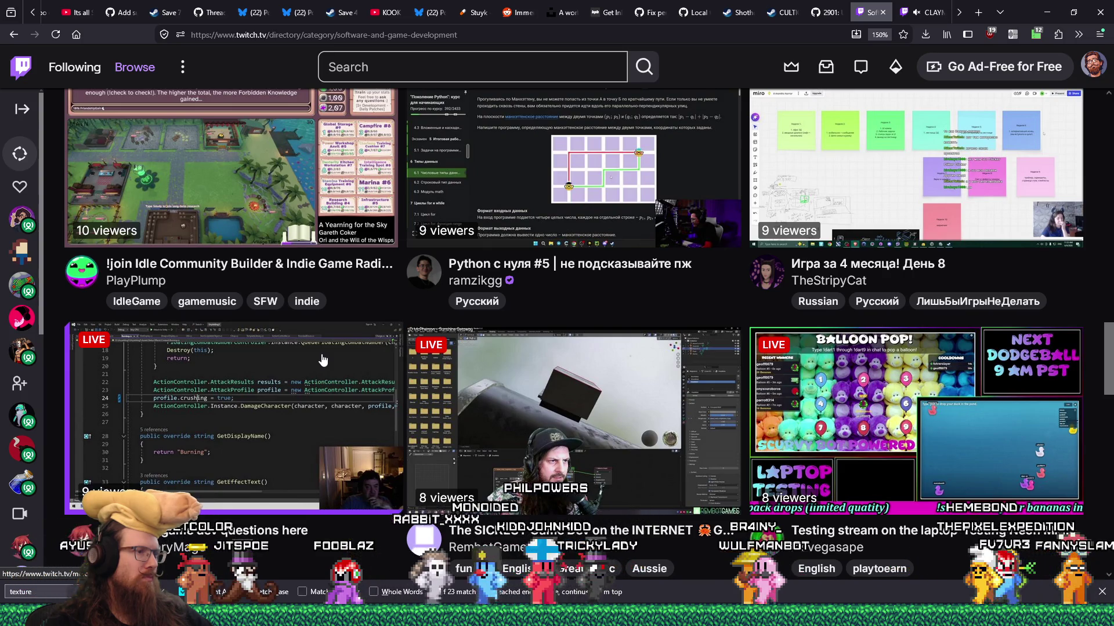
middle_click(584, 372)
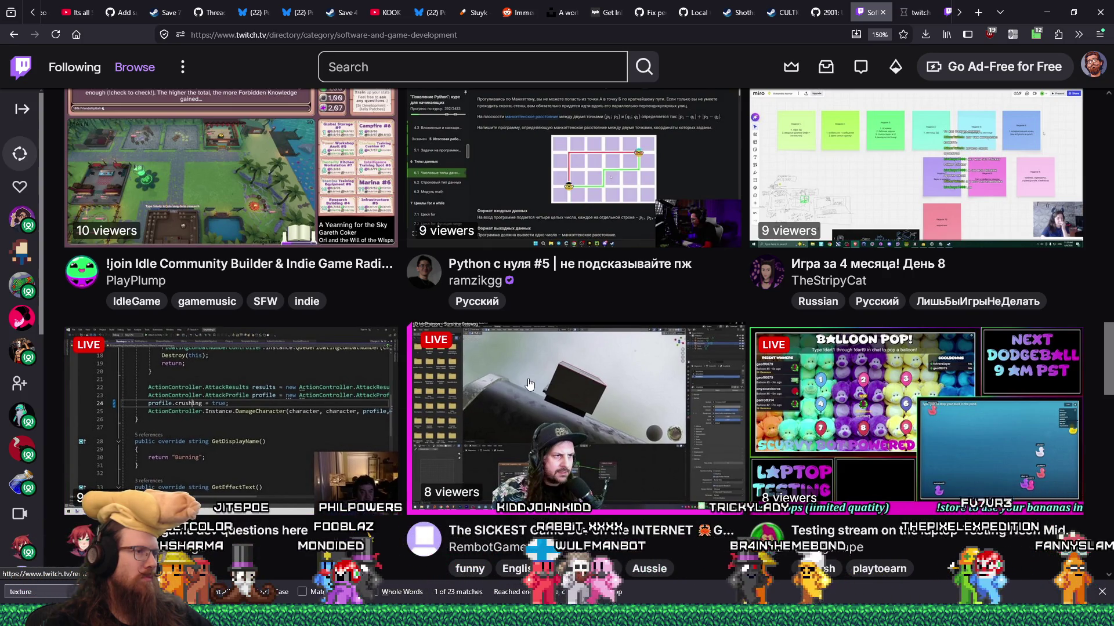
key(alt+Tab)
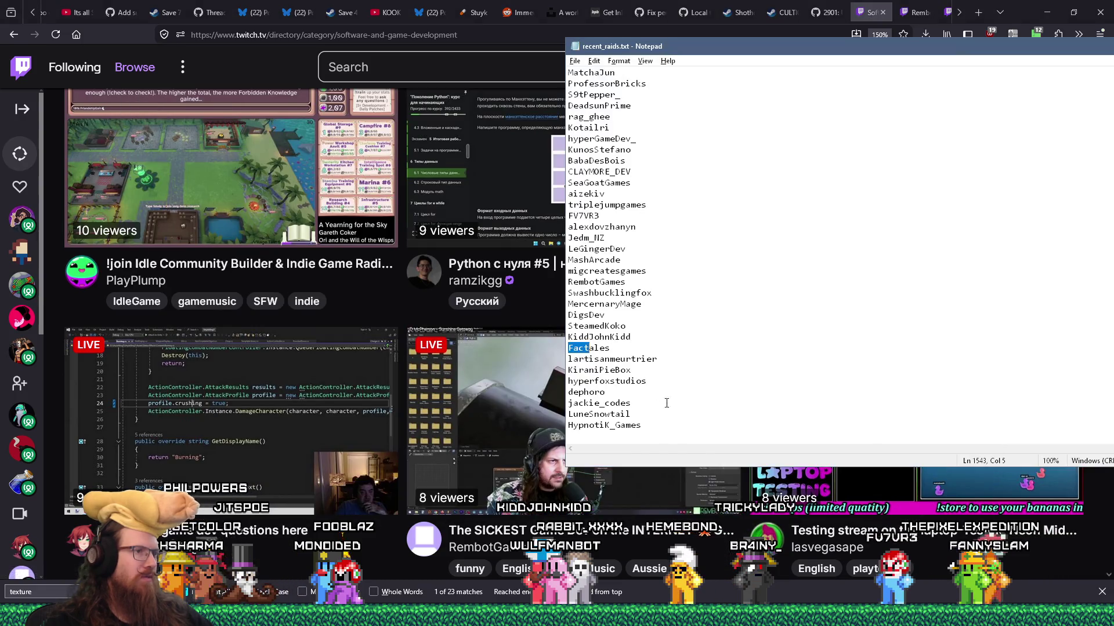
key(ctrl+f)
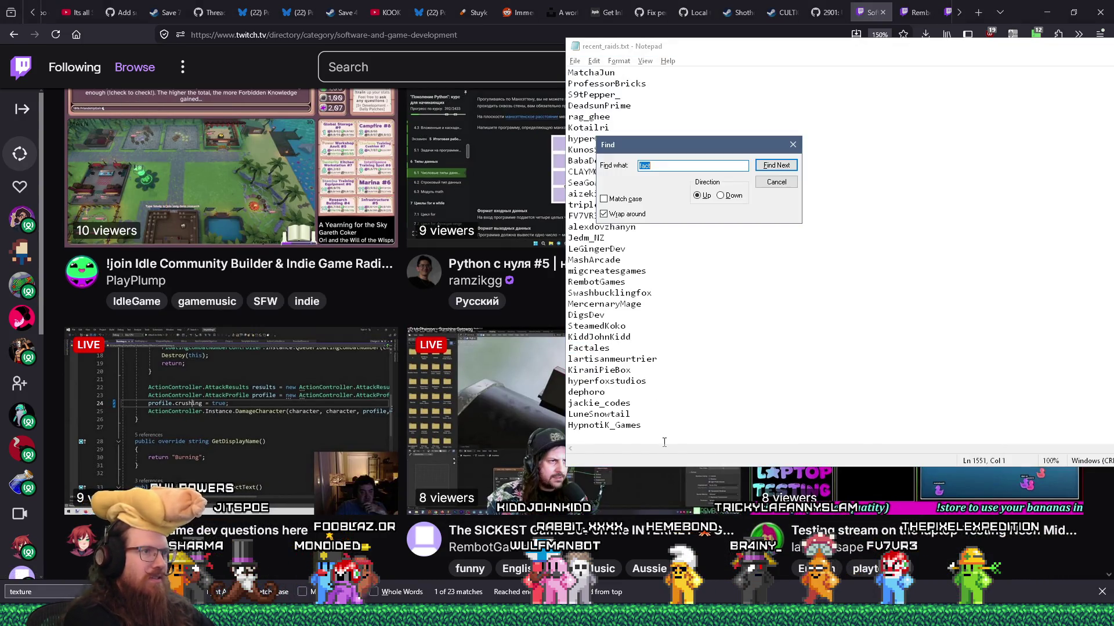
key(Escape)
key(alt+Tab)
Open OnekoTyago's stream from the directory in a background tab
scroll(733, 466, down, 5)
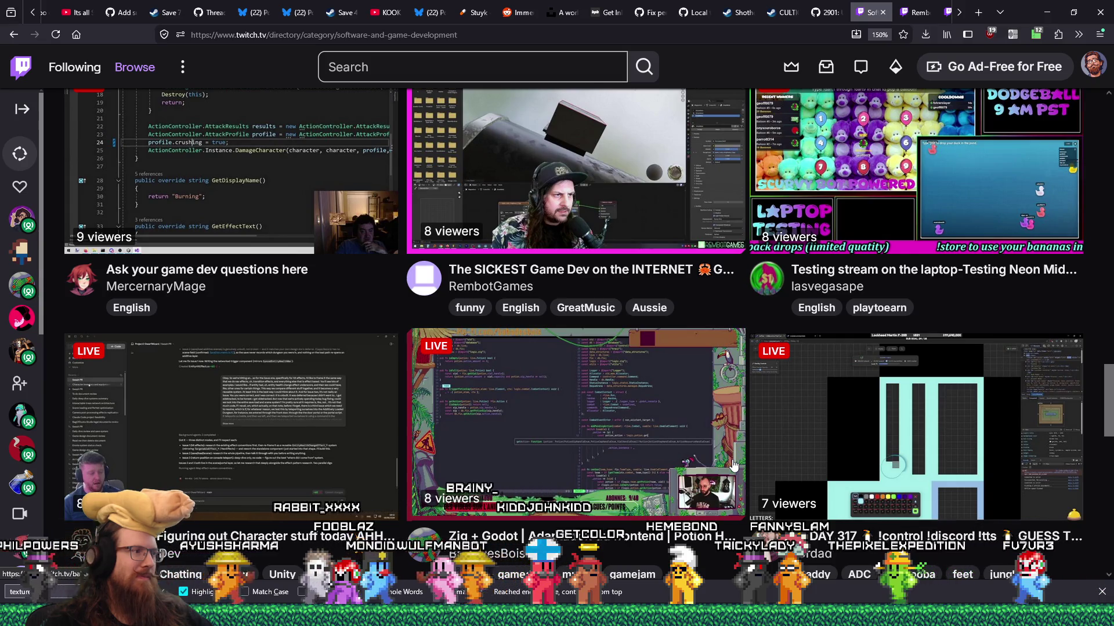
scroll(732, 466, up, 5)
scroll(732, 466, up, 12)
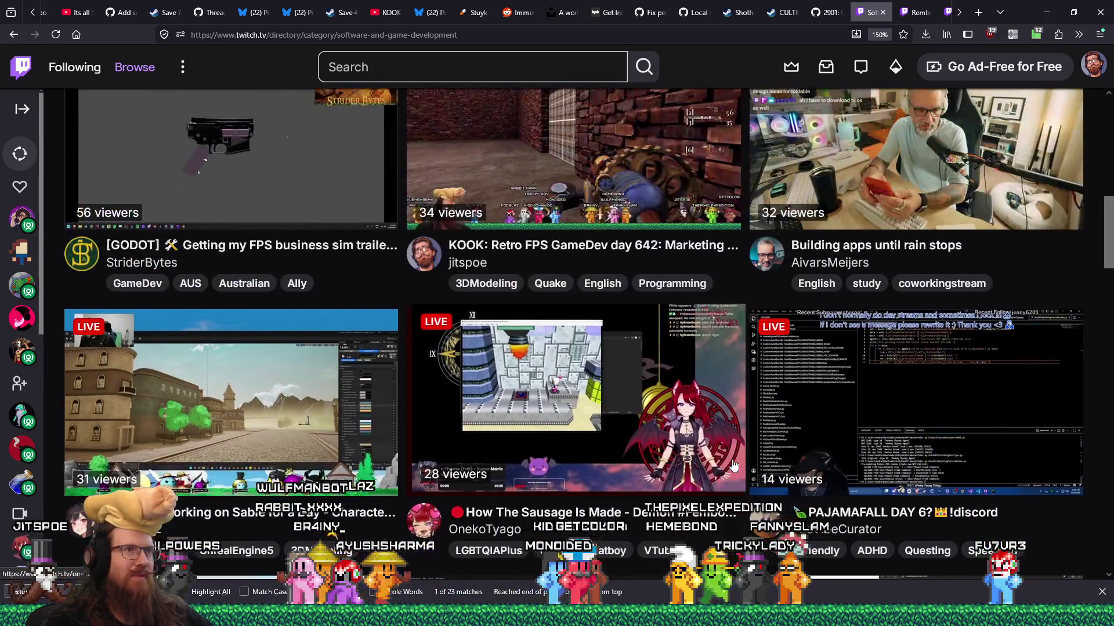
scroll(733, 465, down, 3)
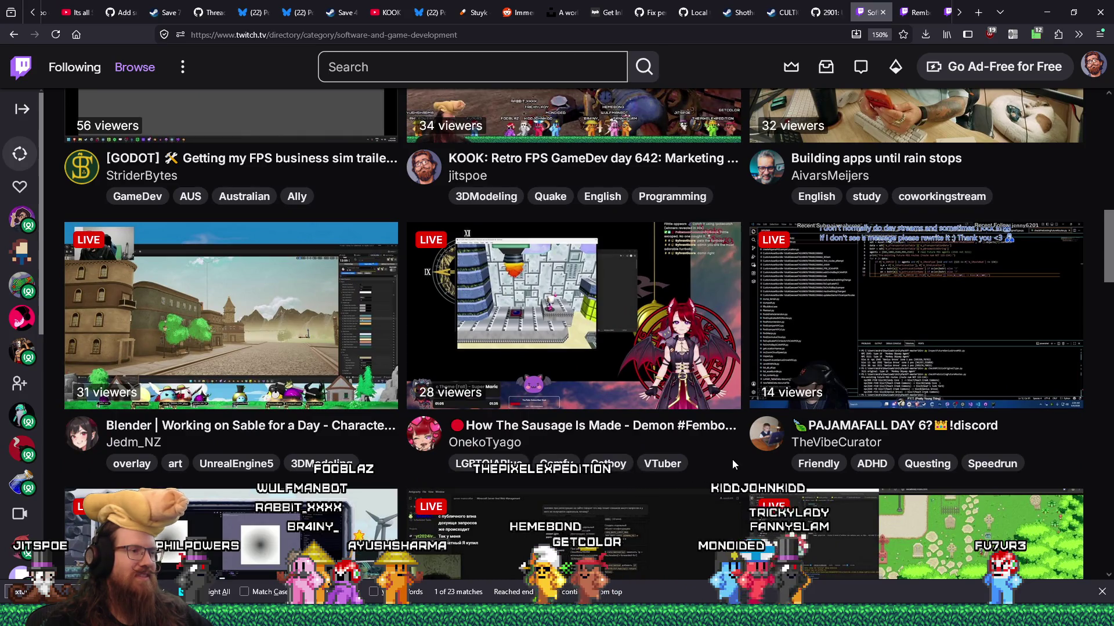
middle_click(601, 368)
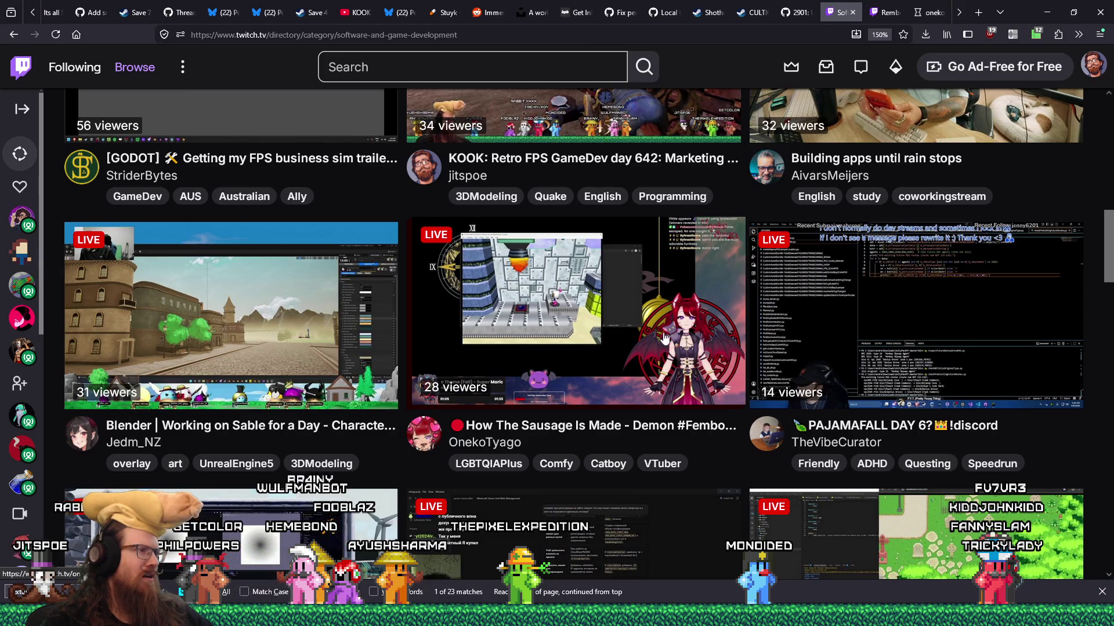
scroll(646, 326, up, 2)
Search recent_raids.txt for Jedm_NZ
key(alt+Tab)
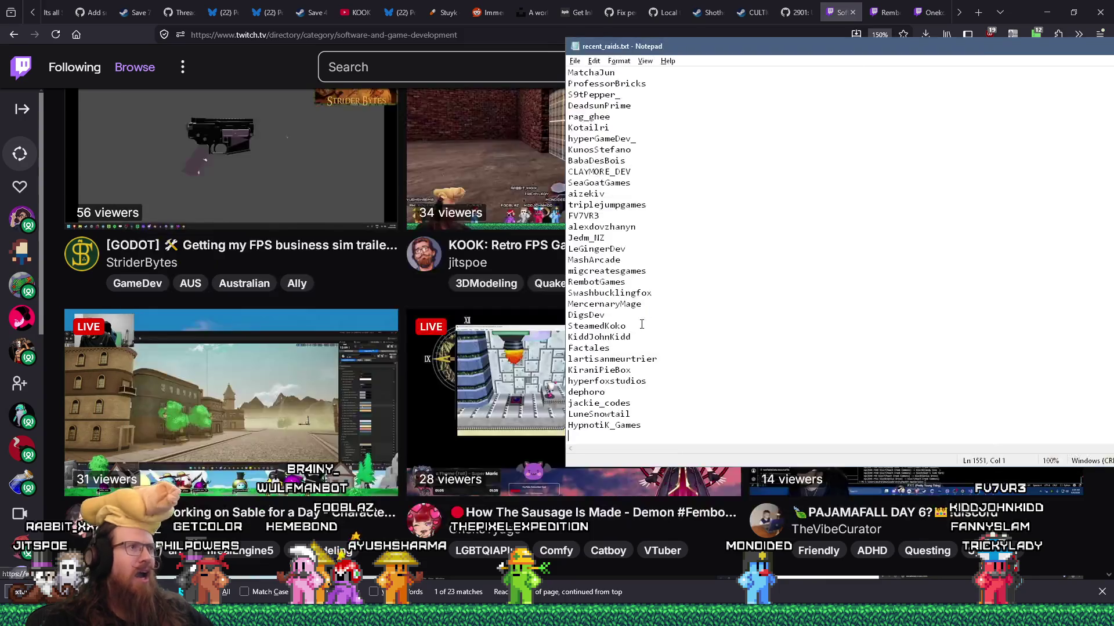
key(ctrl+f)
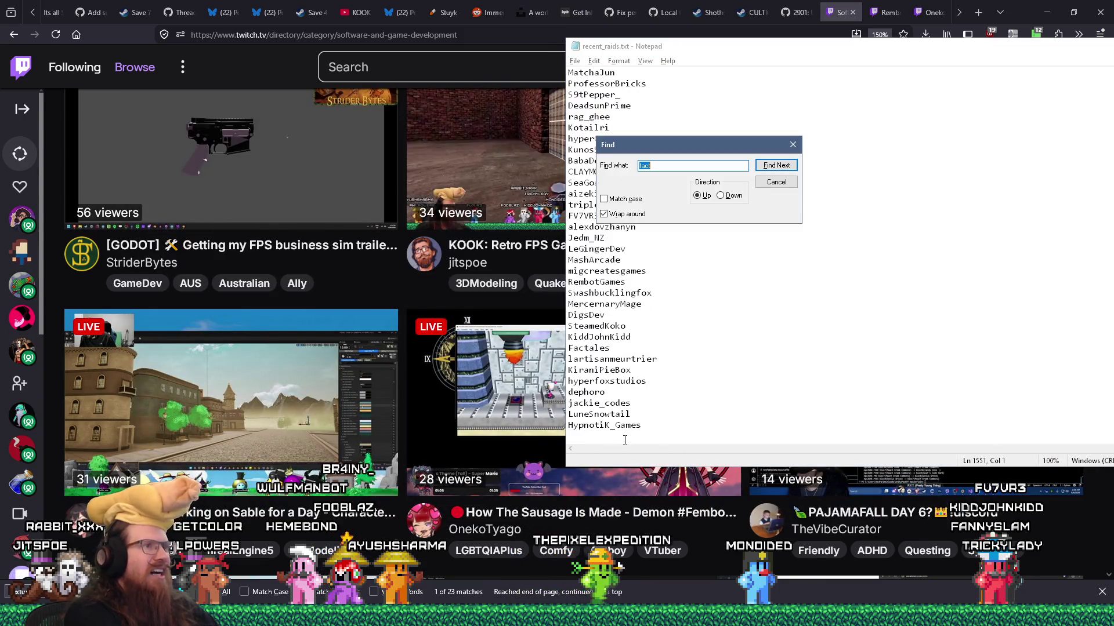
text(d)
key(Return)
key(Escape)
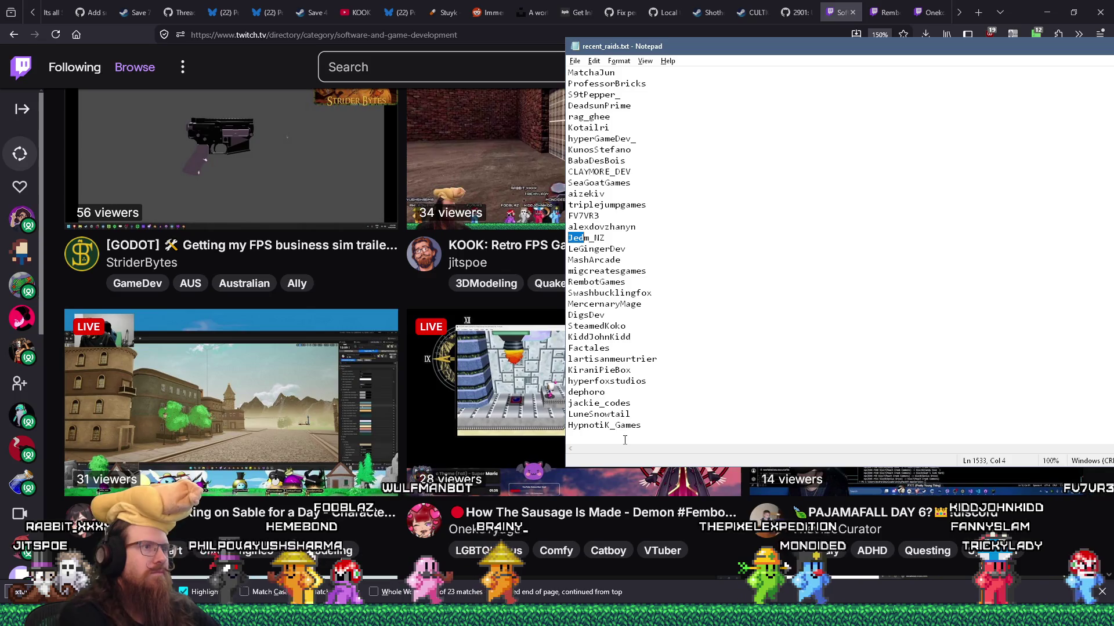
key(alt+Tab)
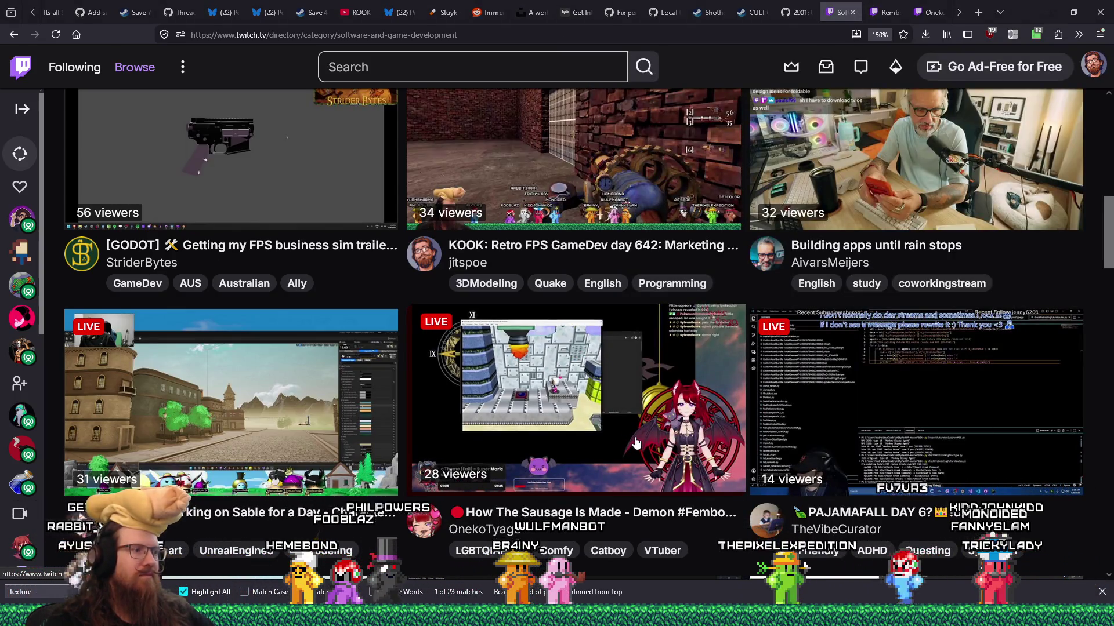
Search the raid log for 'texture', find no match, then view OnekoTyago's stream tab
key(alt+Tab)
click(635, 437)
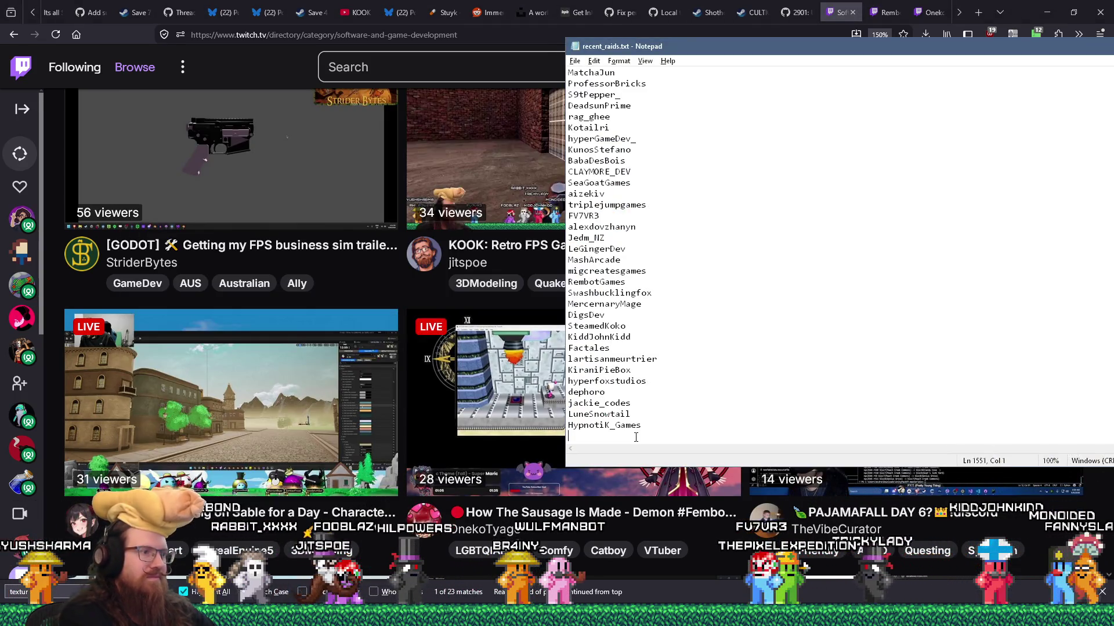
key(ctrl+f)
text(texture)
key(Return)
key(Return)
key(Escape)
key(alt+Tab)
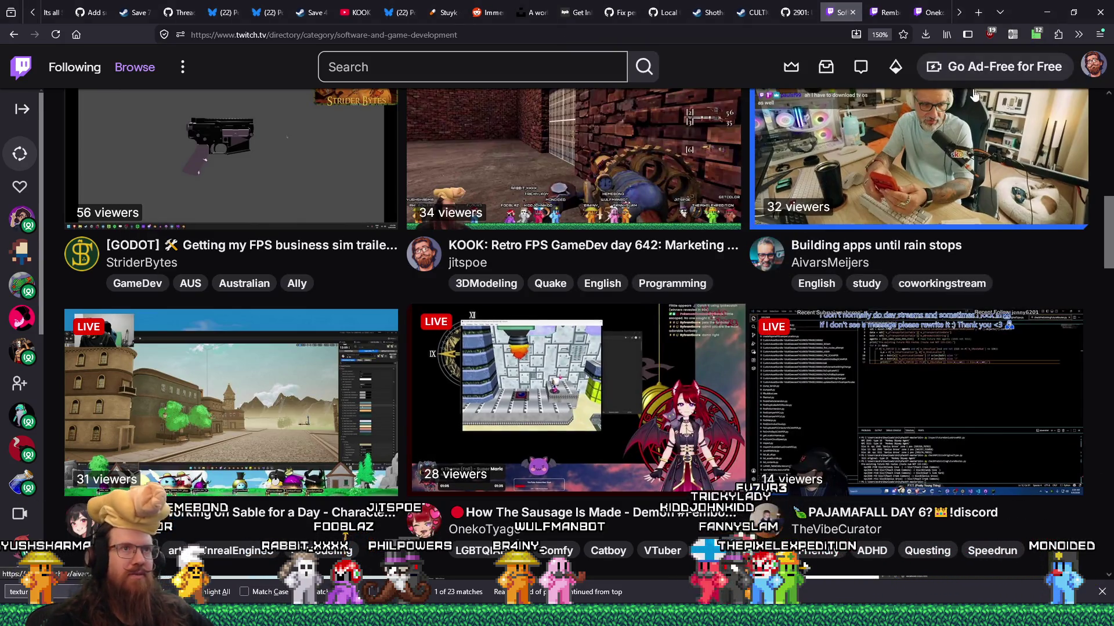
click(932, 13)
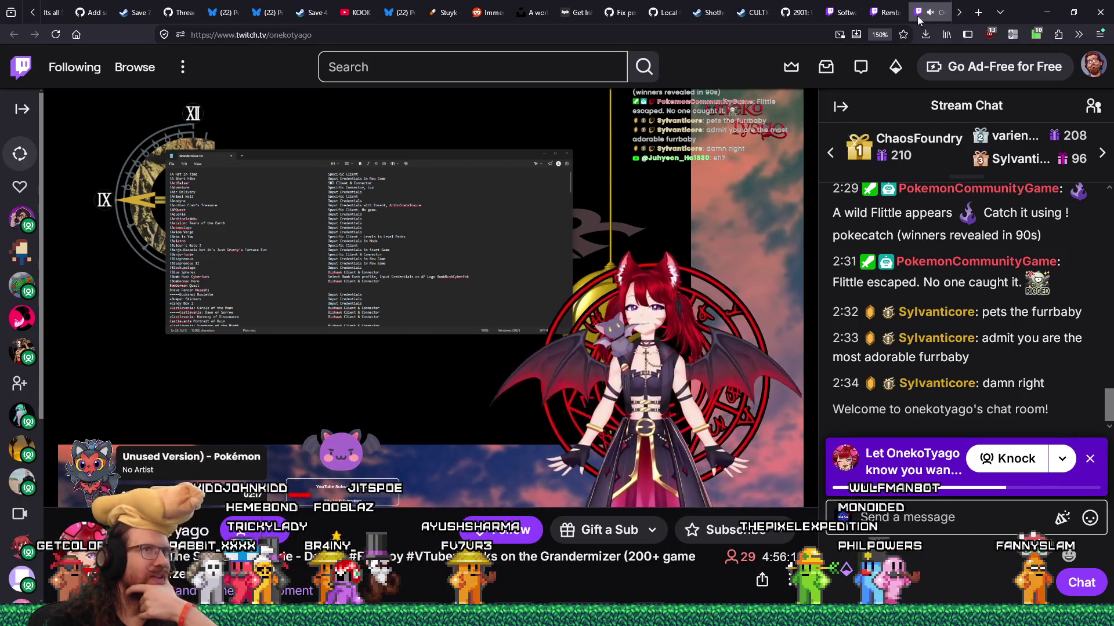
Preview RembotGames' stream, then open StriderBytes' stream from the directory in a new tab
click(887, 13)
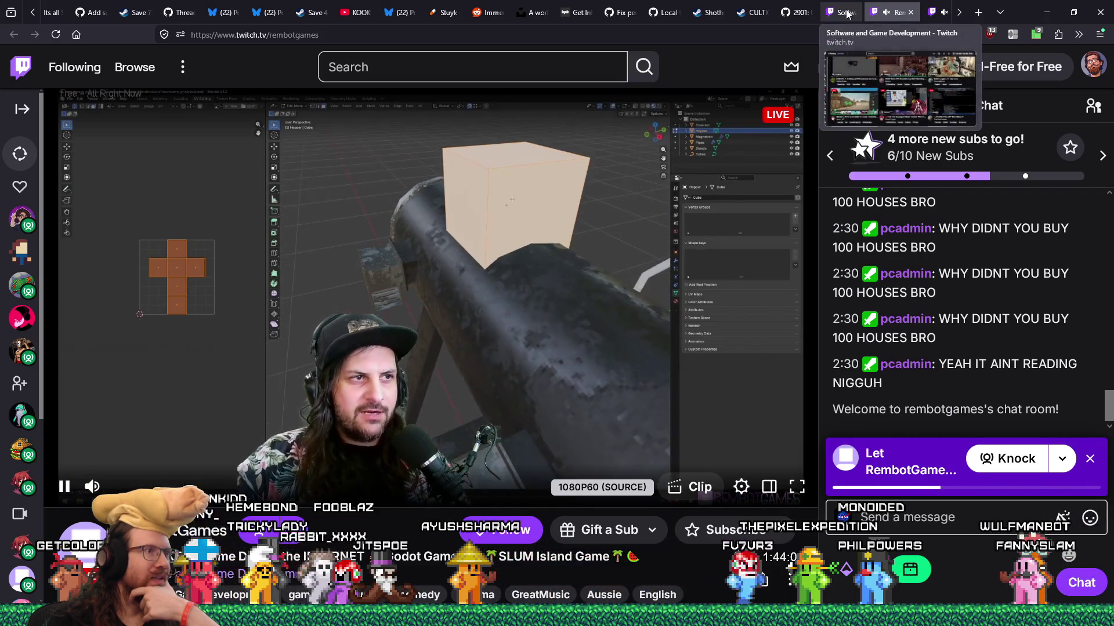
click(850, 18)
scroll(833, 280, up, 3)
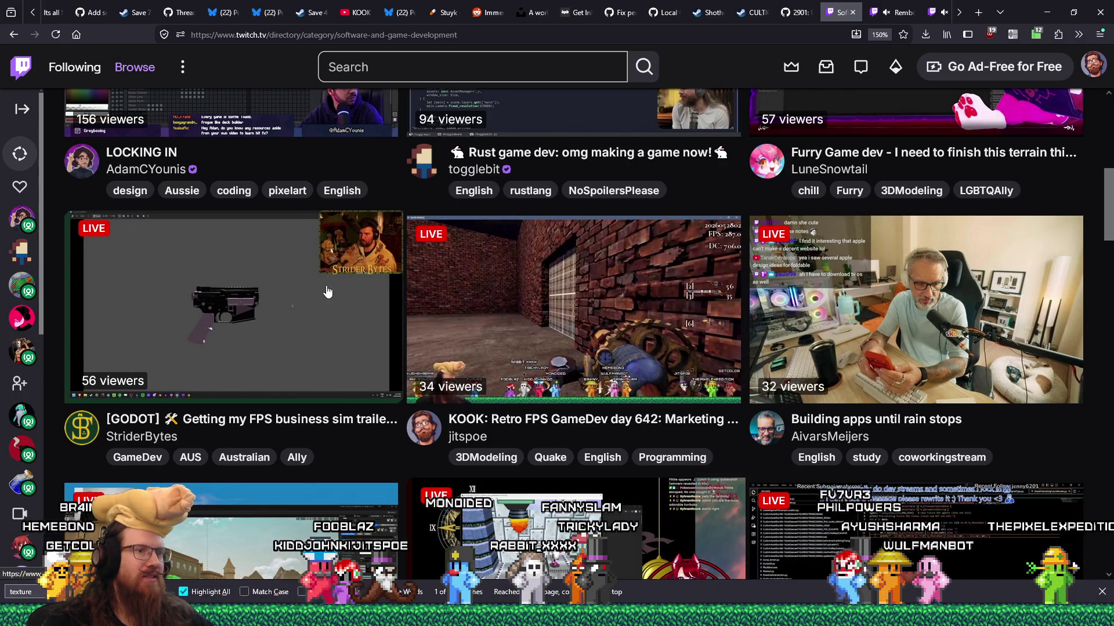
middle_click(326, 292)
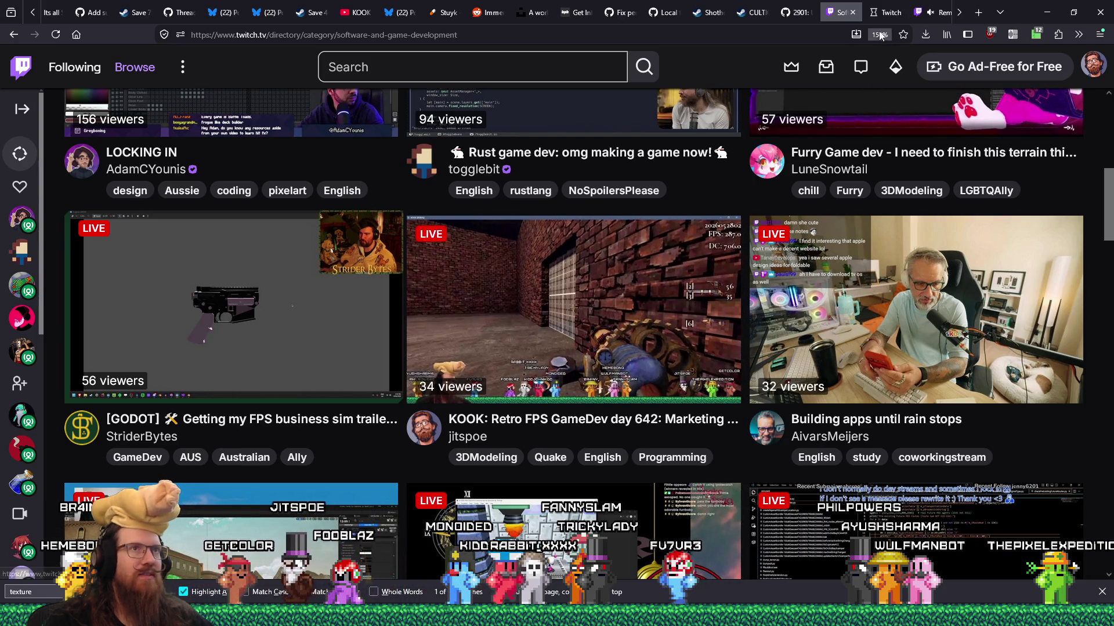
click(884, 16)
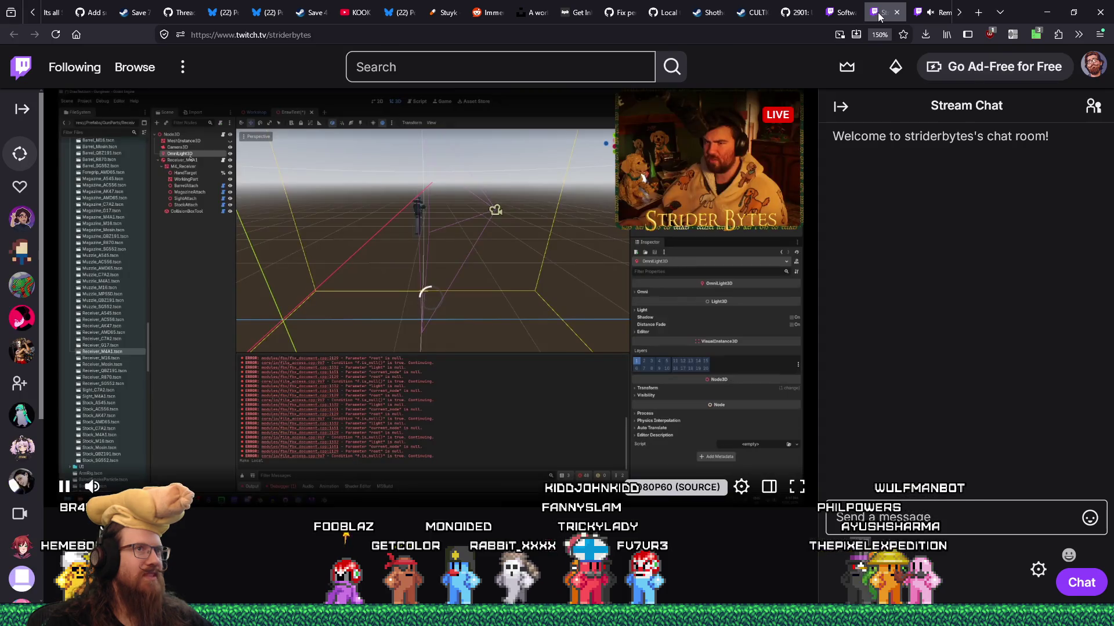
Search recent_raids.txt for 'strider' to check past raids on StriderBytes
key(alt+Tab)
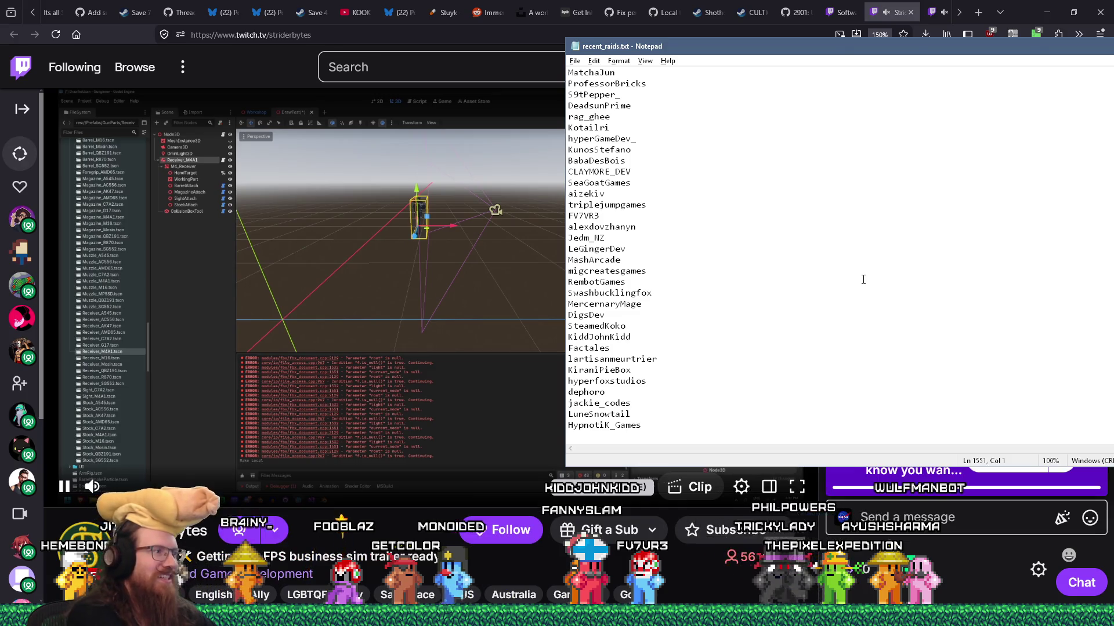
key(ctrl+f)
text(strider)
key(Return)
key(Escape)
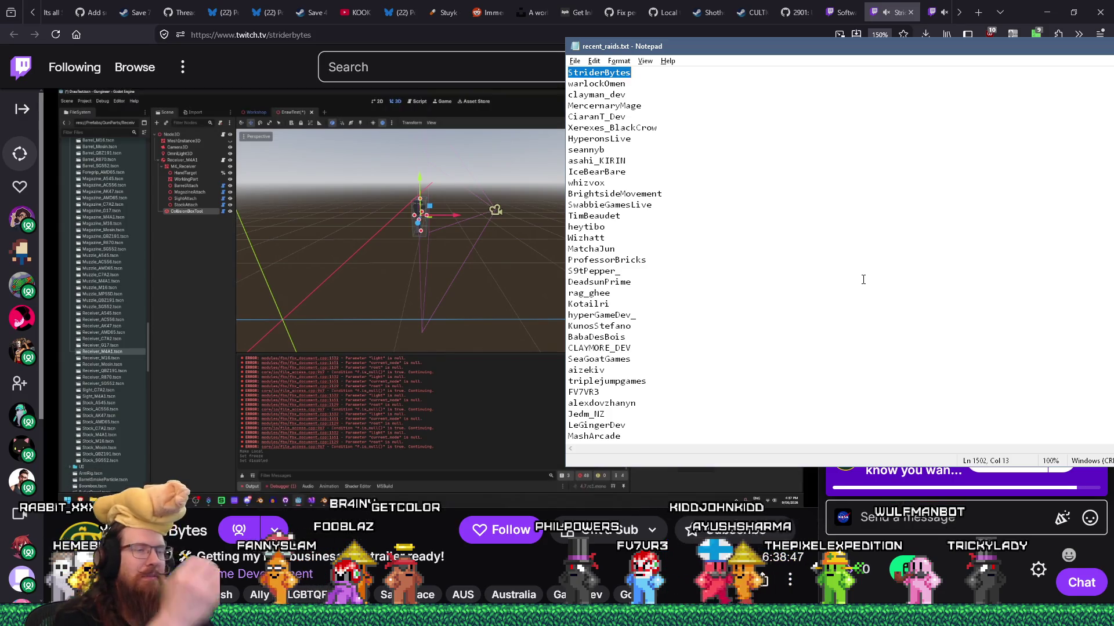
Go back to StriderBytes' stream, briefly returning to the raid log and back
click(892, 12)
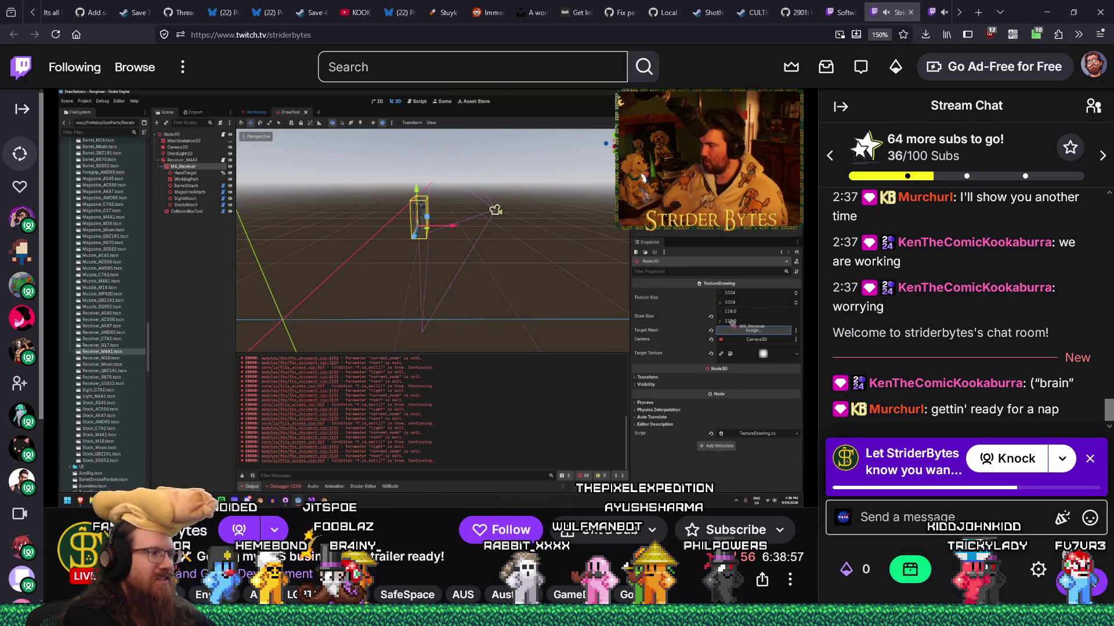
mouse_move(510, 465)
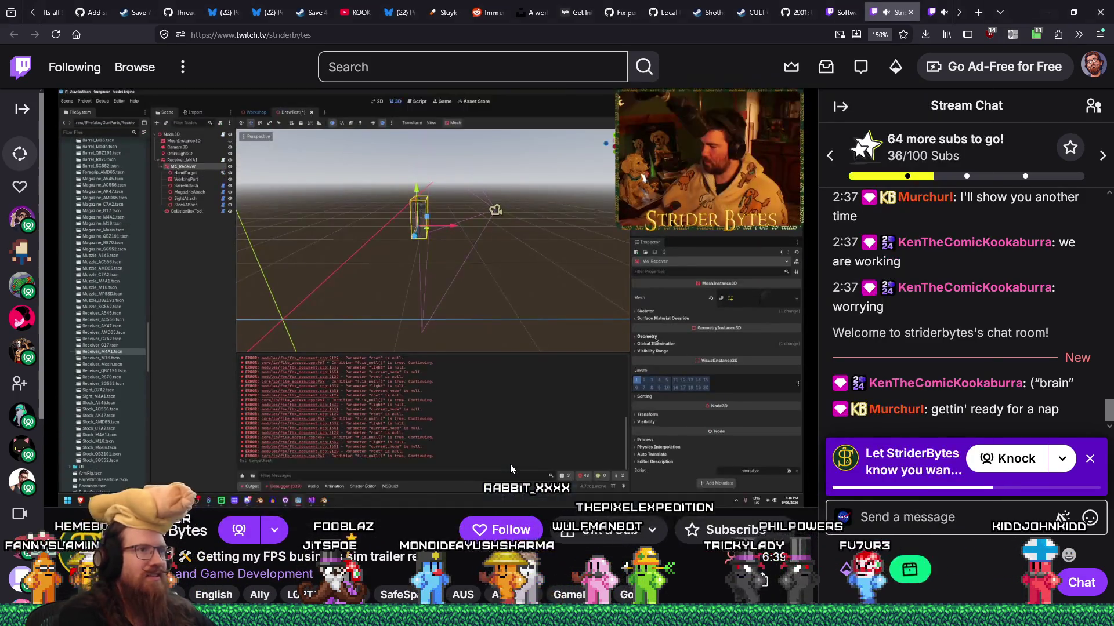
key(alt+Tab)
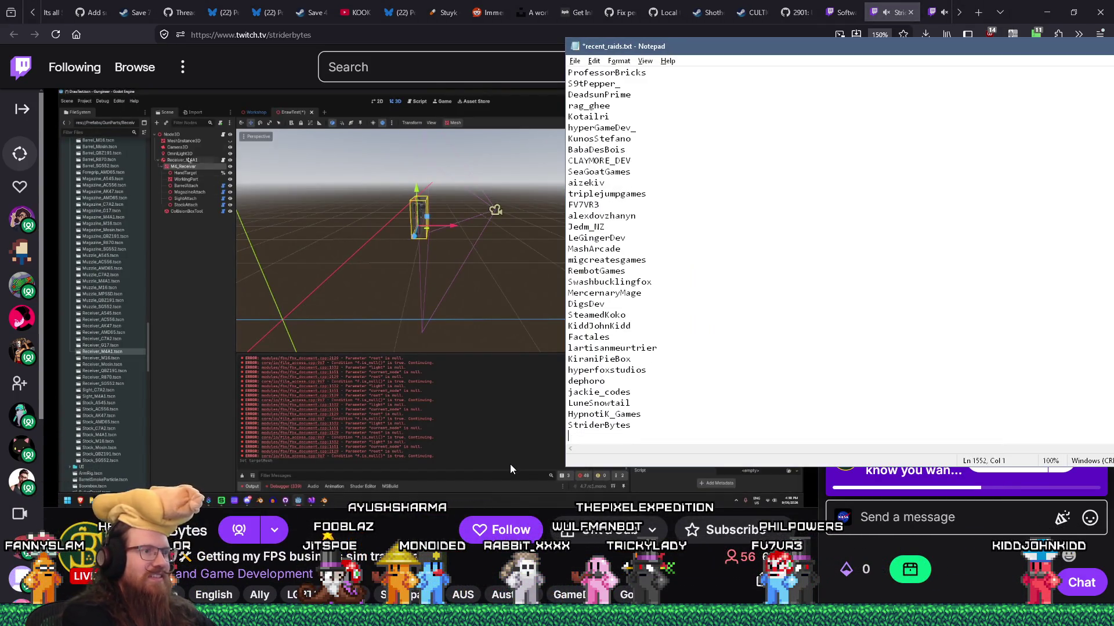
key(alt+Tab)
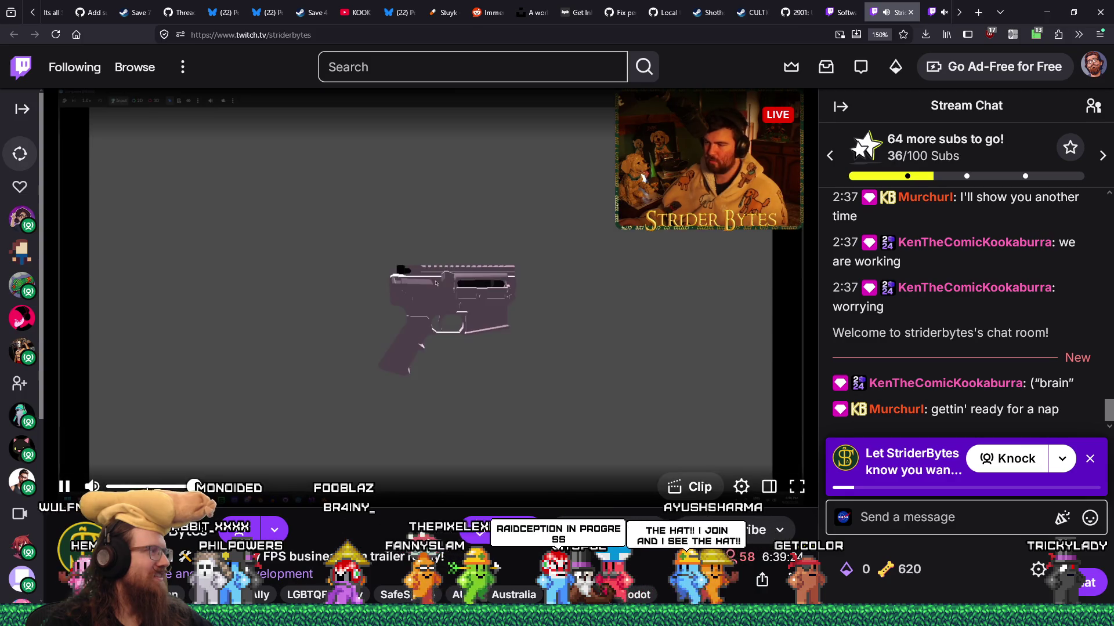
Lower StriderBytes' stream volume to about 38% while the raid lands
drag(194, 486, 142, 486)
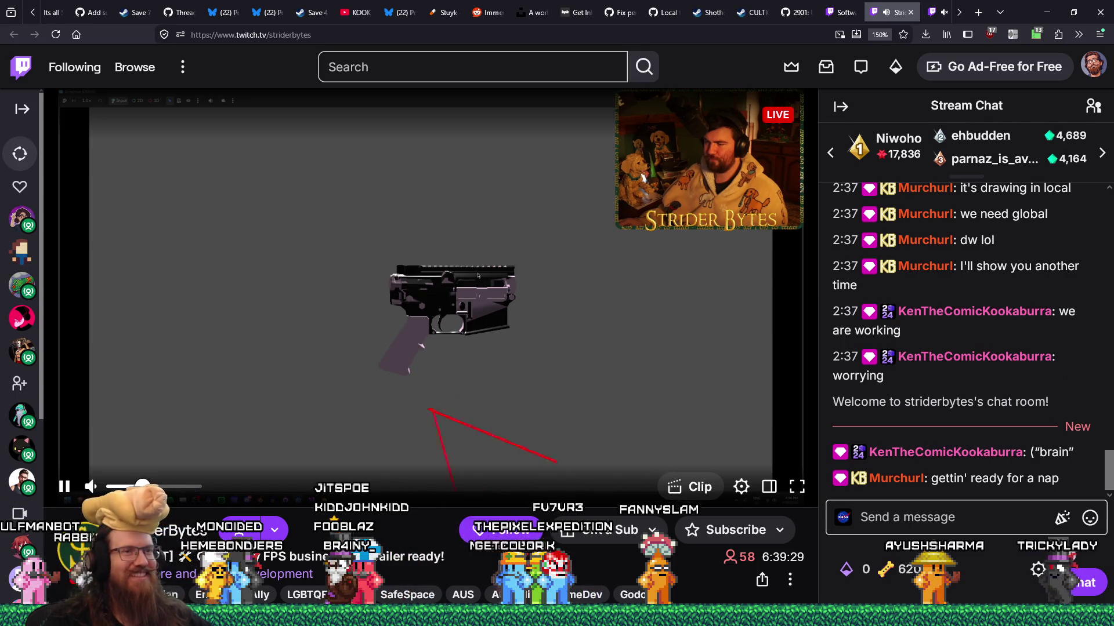
click(144, 487)
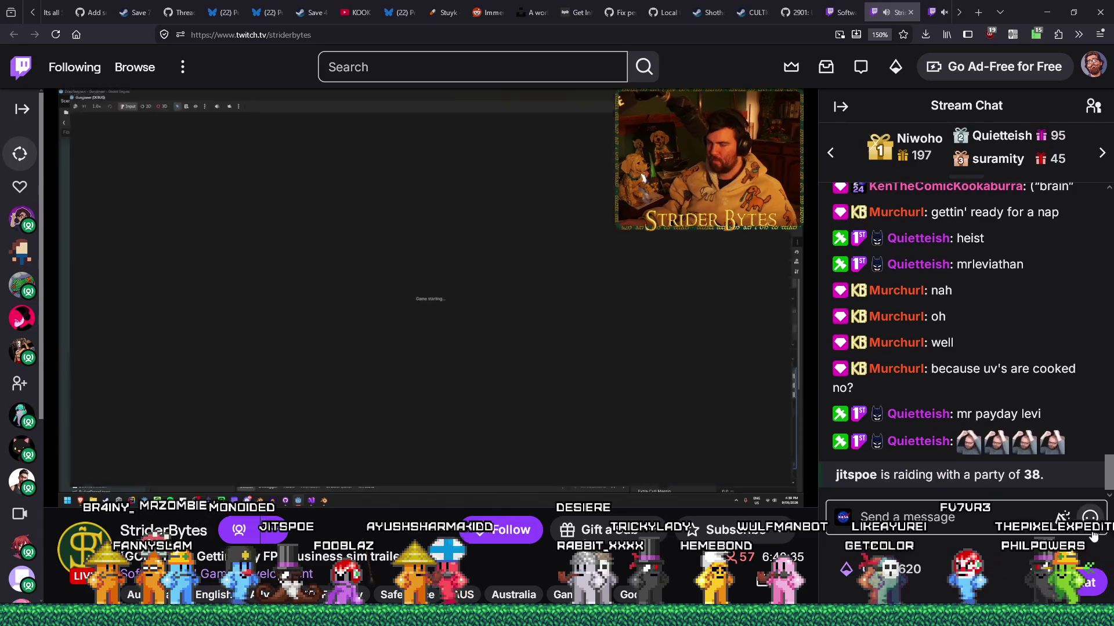
Send a mustache emote greeting in StriderBytes' chat
click(1090, 518)
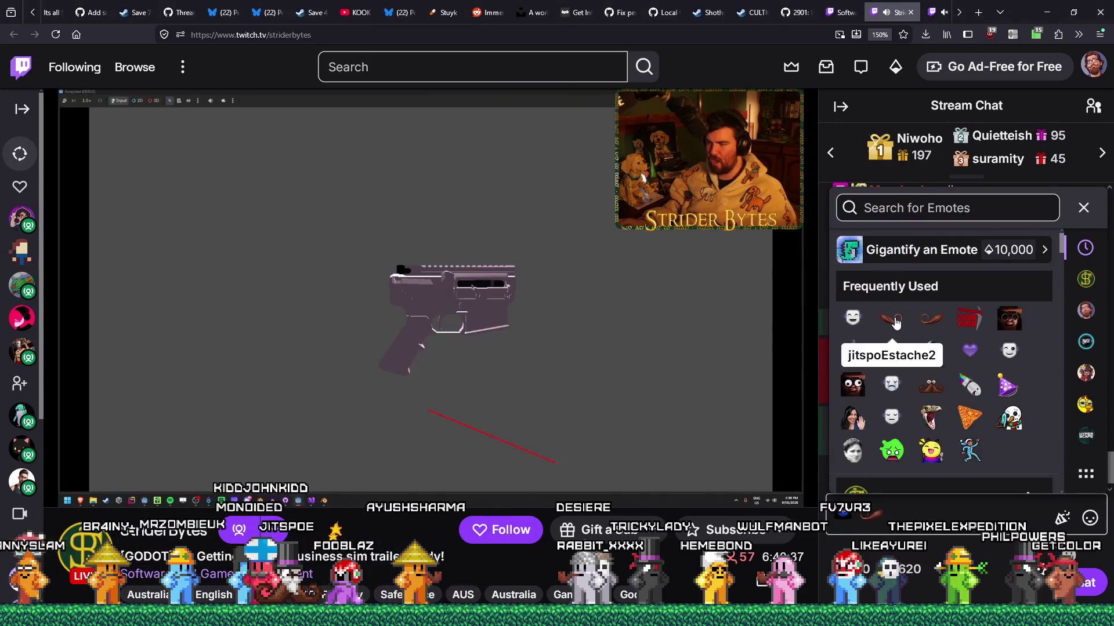
click(1075, 576)
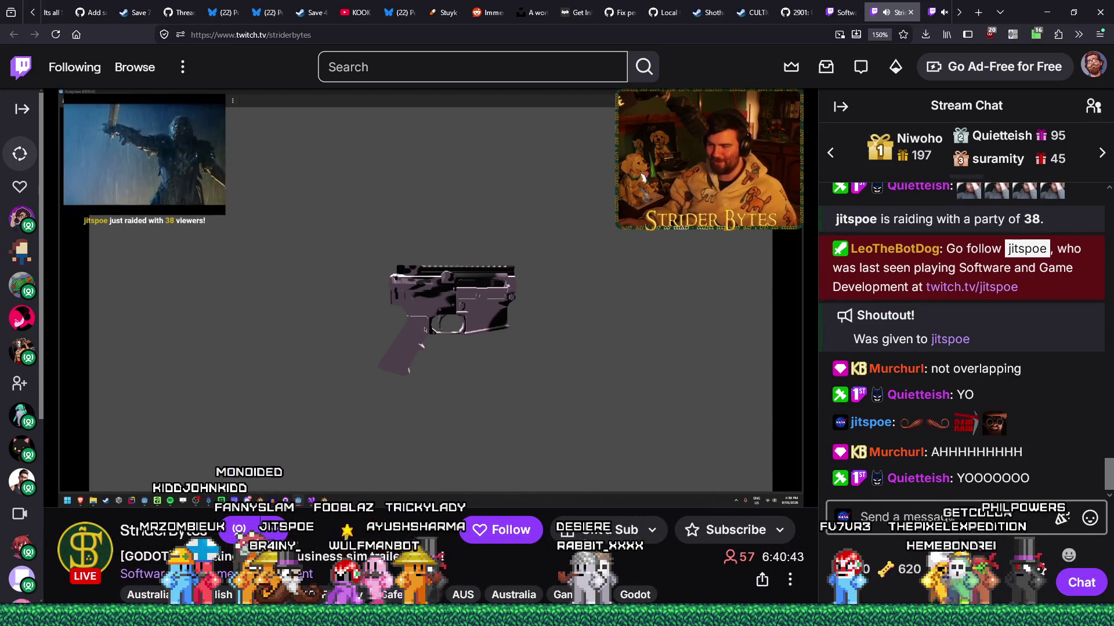
click(960, 517)
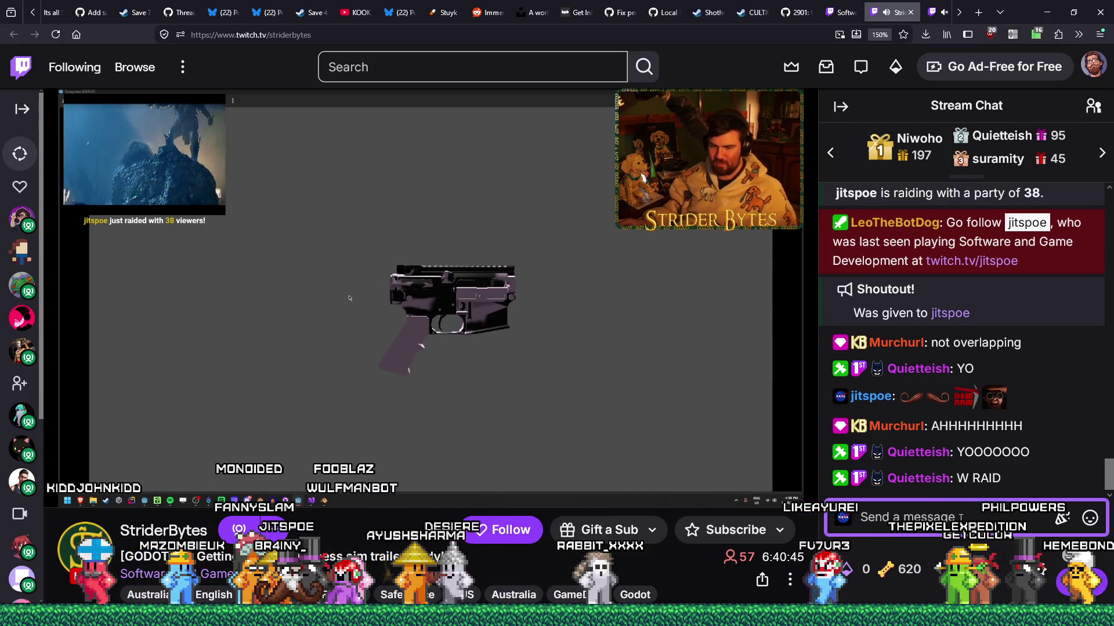